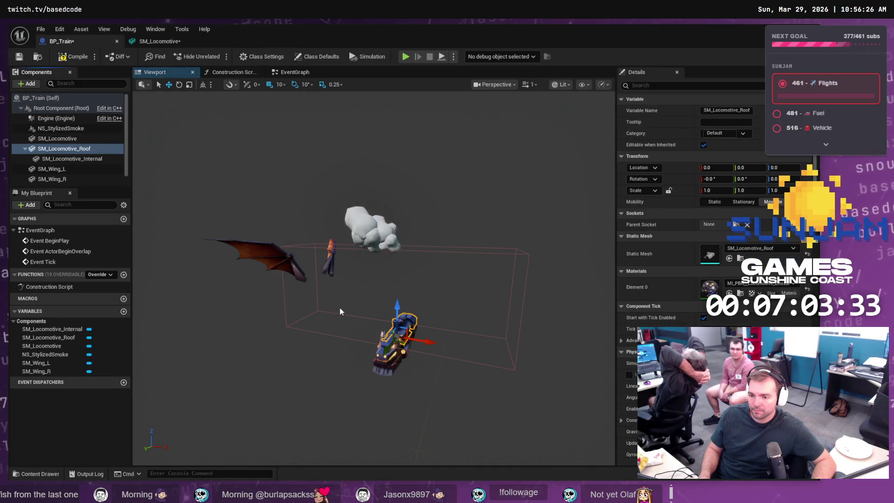
Step: Reparent SM_Locomotive_Internal directly under Engine, then frame and orbit to a side view of the train
key("f")
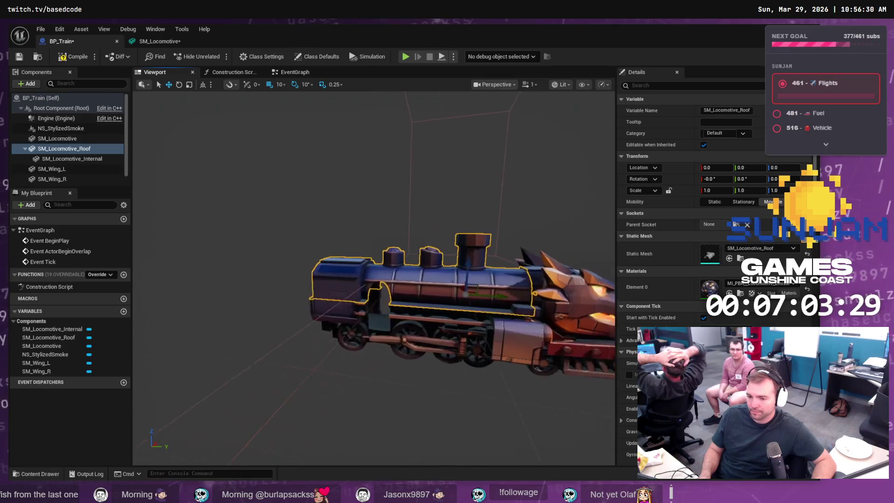
left_click(80, 160)
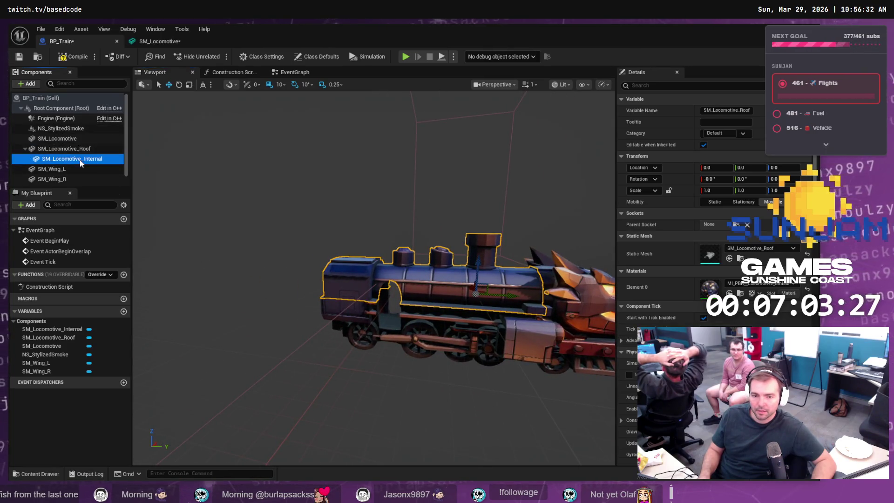
left_click_drag(72, 161, 51, 122)
key("f")
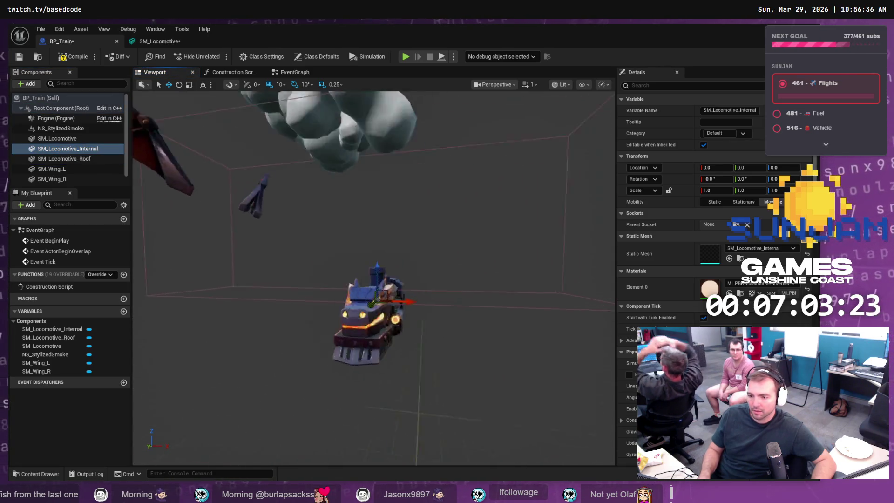
left_click_drag(282, 300, 134, 303)
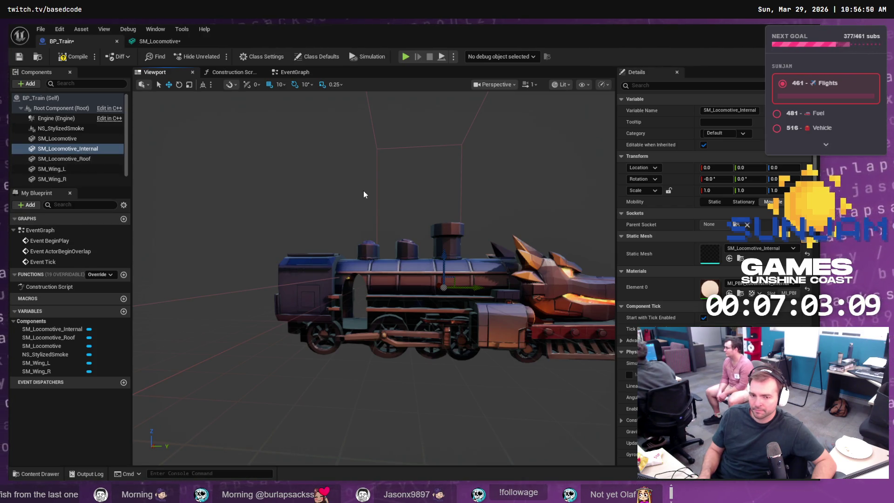
Step: Compare the Internal and Roof components against the locomotive model in Blender
left_click(71, 148)
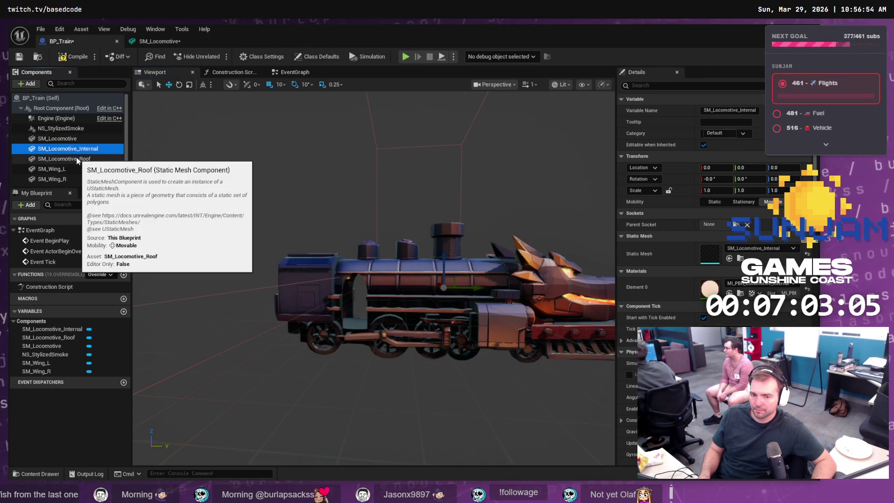
left_click(77, 157)
left_click(77, 150)
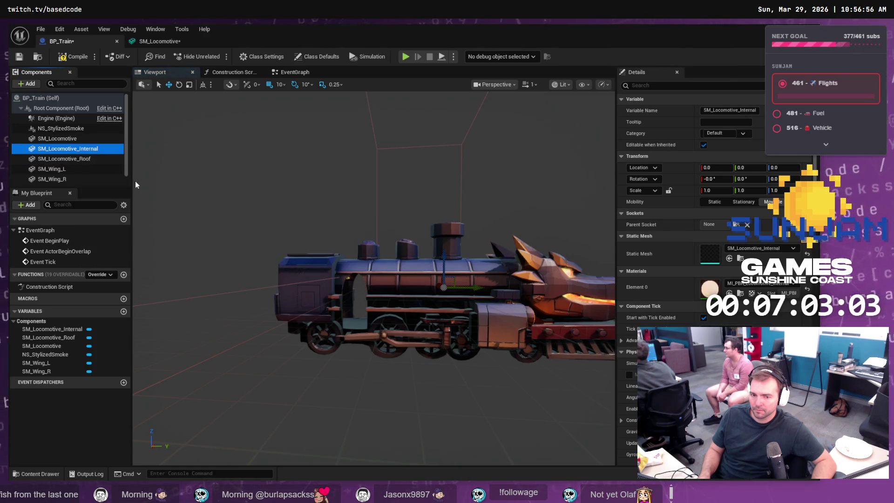
key("alt+Tab")
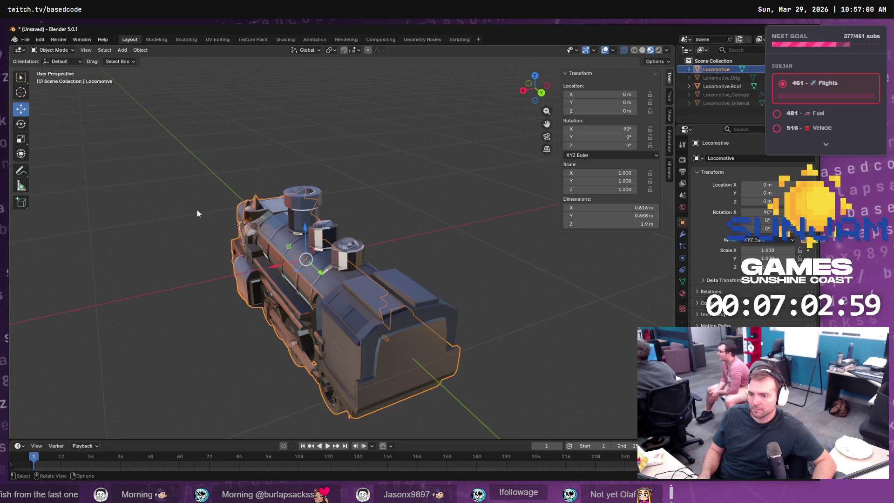
key("alt+Tab")
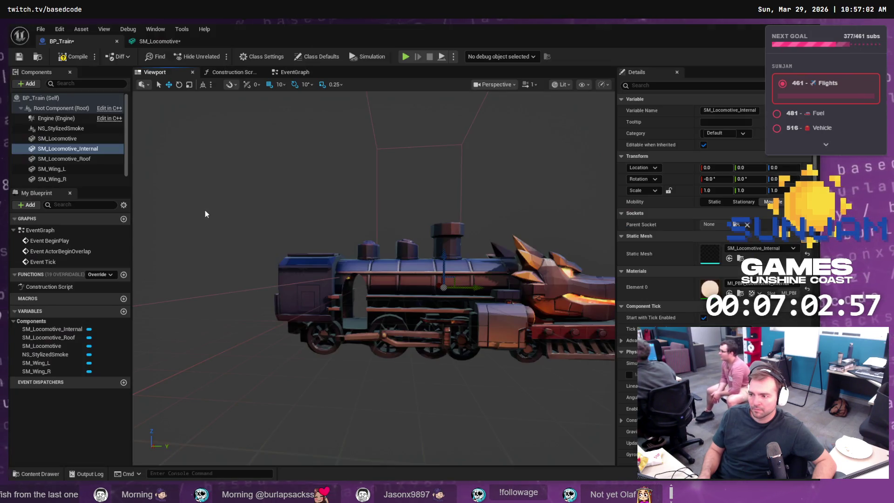
left_click_drag(372, 280, 312, 268)
left_click_drag(398, 222, 382, 219)
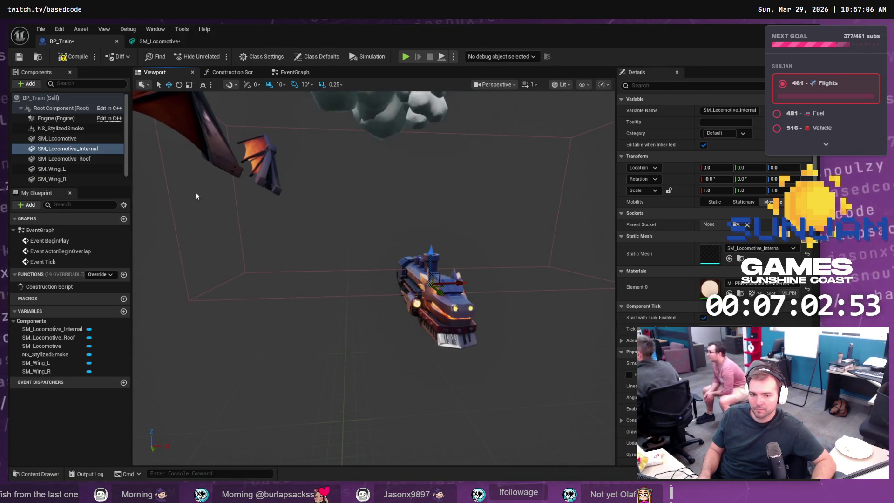
left_click(79, 147)
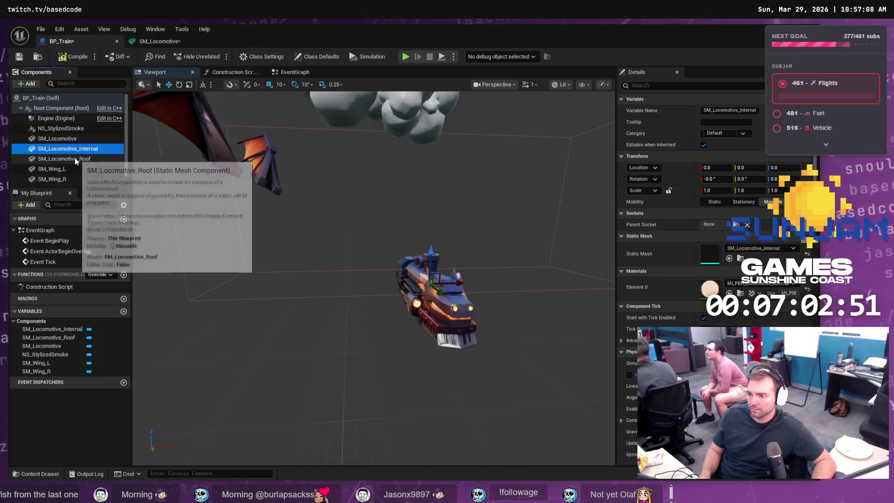
left_click(75, 159)
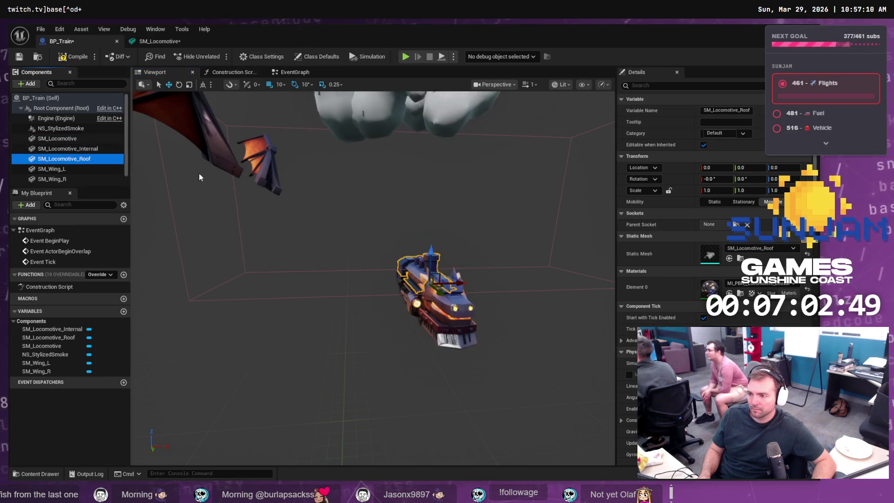
key("alt+Tab")
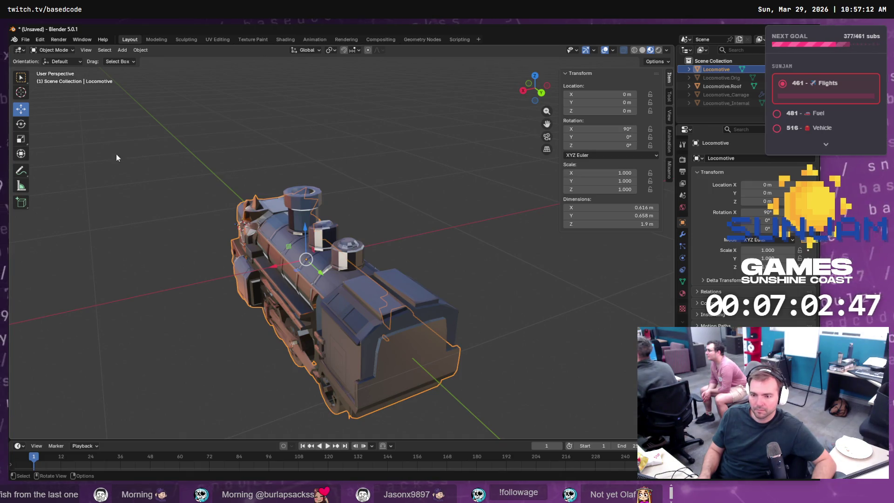
key("alt+Tab")
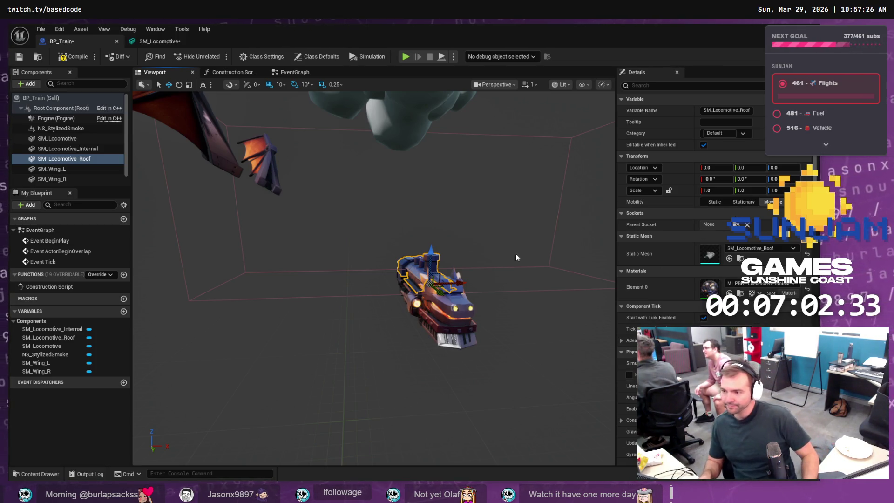
Step: Select the three locomotive meshes and turn them around 180 degrees
left_click(71, 150, "ctrl")
left_click(74, 141, "ctrl")
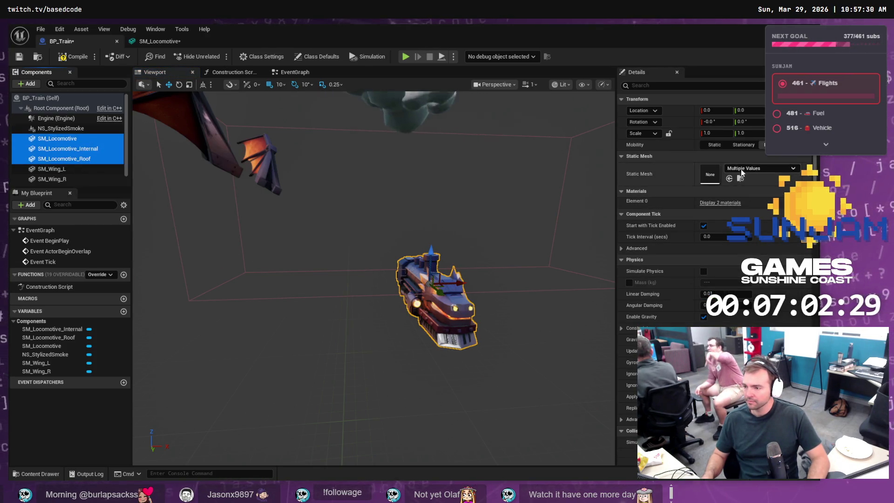
left_click(726, 121)
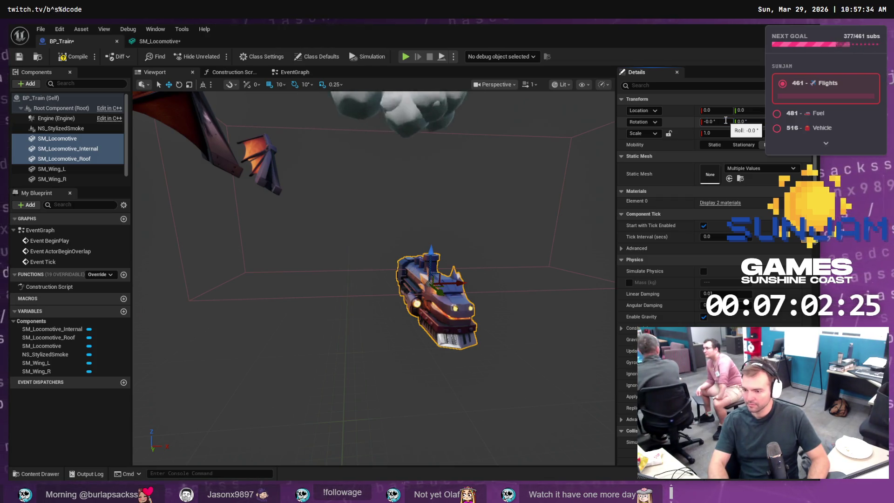
key("Return")
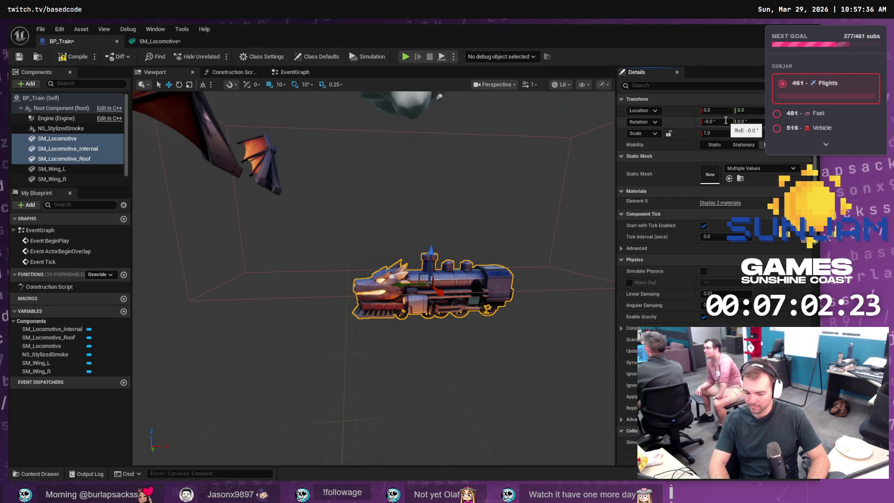
key("Return")
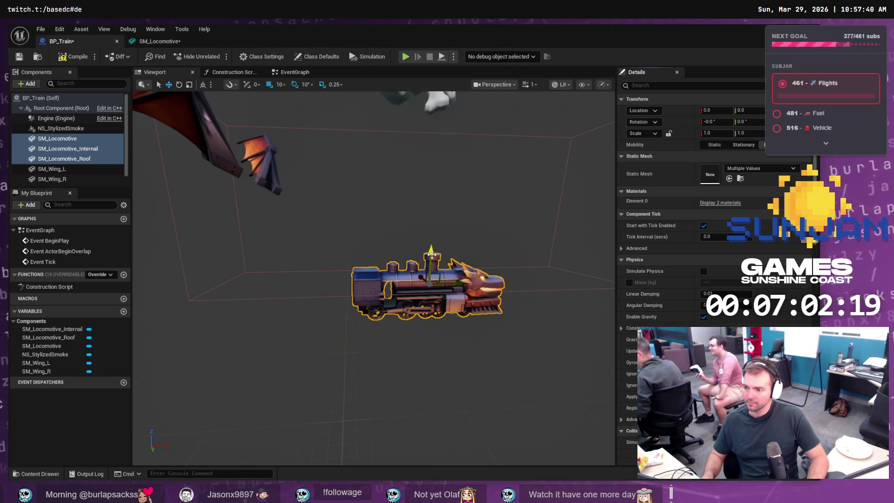
Step: Scale the locomotive meshes to 2 and raise them upward
left_click(718, 133)
type("2")
key("Return")
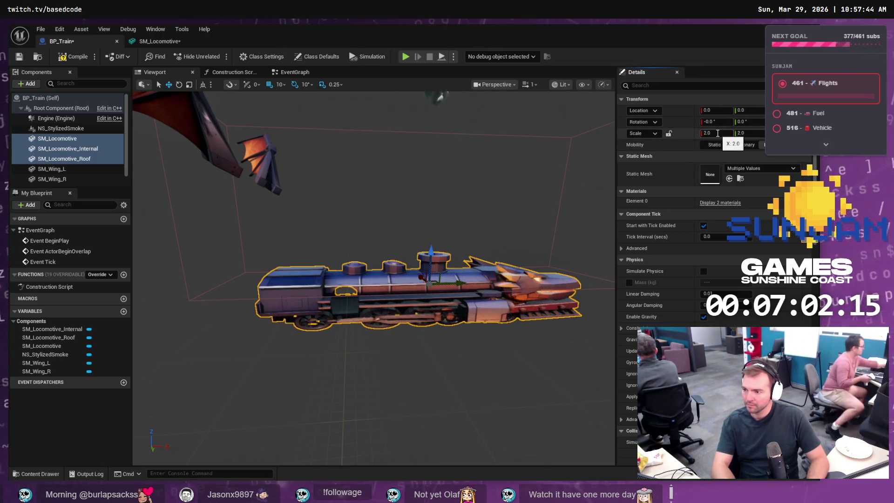
type("2")
key("Return")
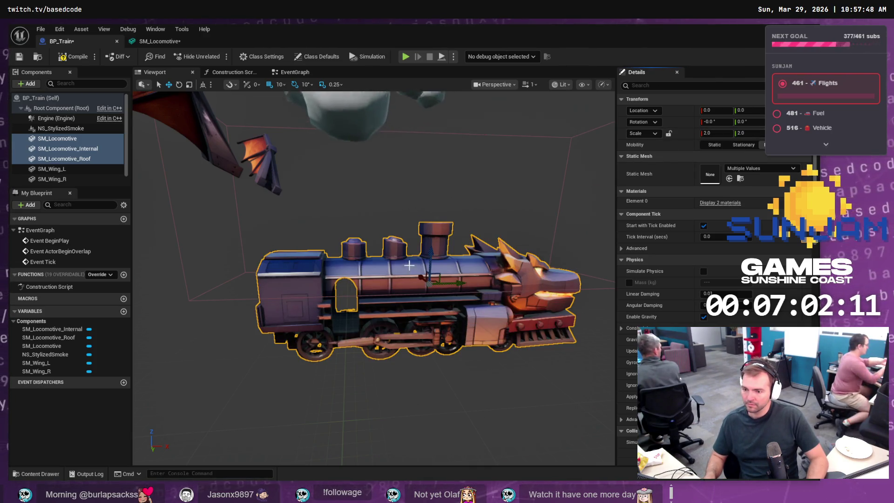
mouse_move(427, 252)
left_mouse_down()
mouse_move(434, 176)
mouse_move(436, 184)
left_mouse_up()
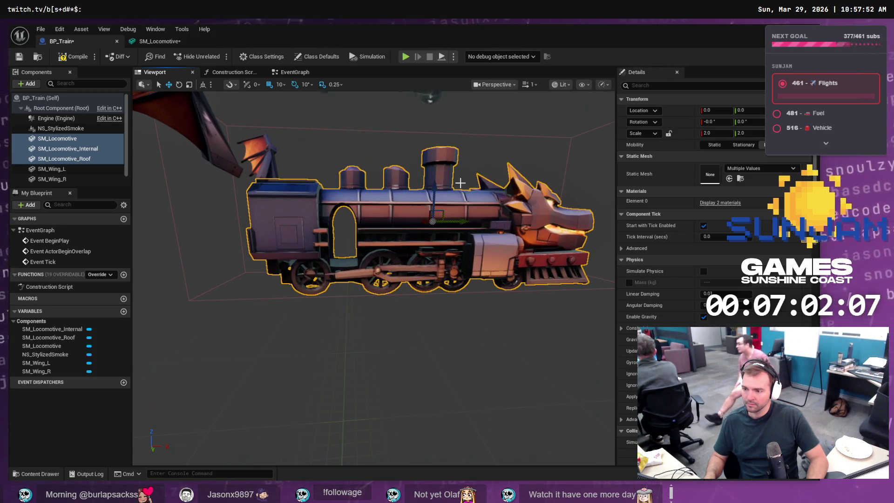
Step: Set the meshes' X, Y and Z scale to 3 and raise them further
type("3")
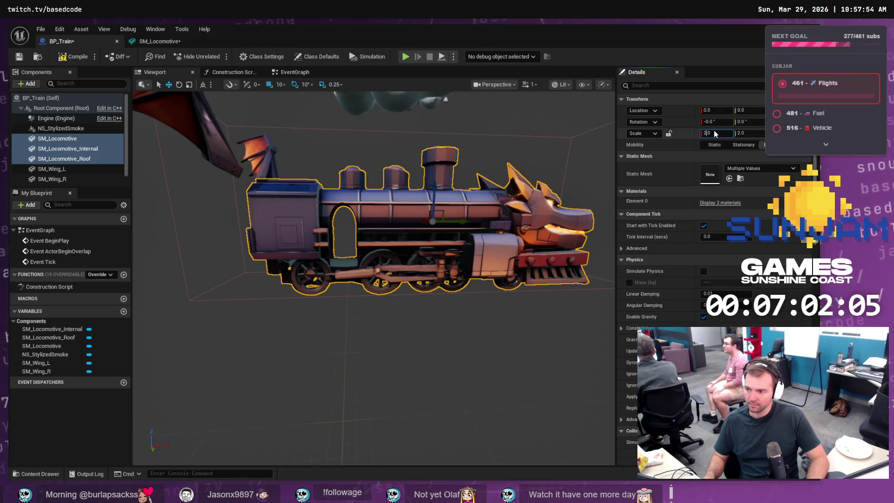
key("Tab")
type("3")
key("Tab")
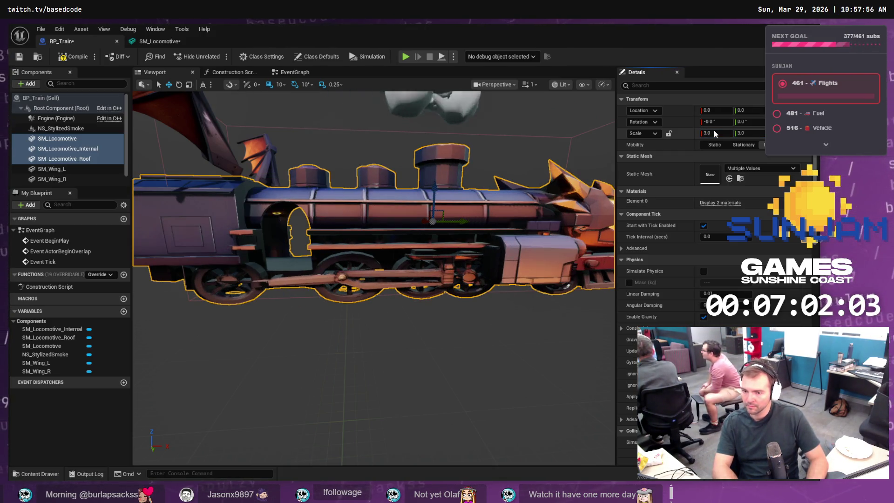
type("3")
key("Return")
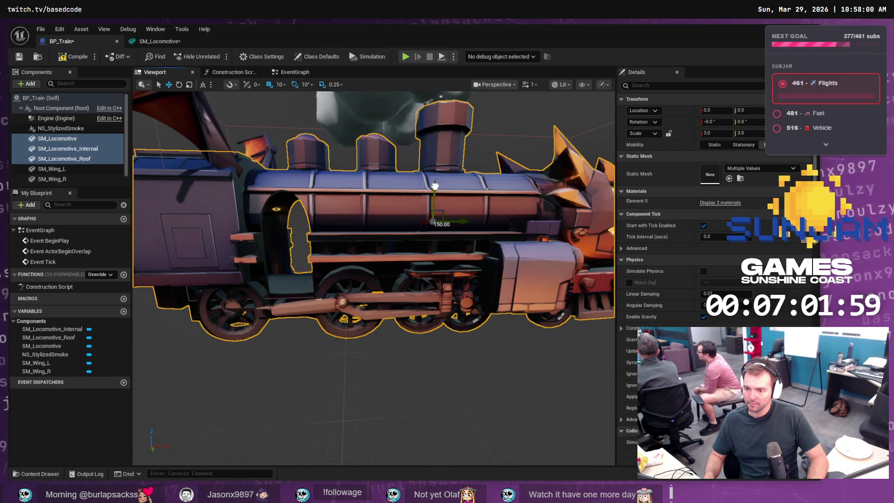
left_click_drag(436, 183, 437, 112)
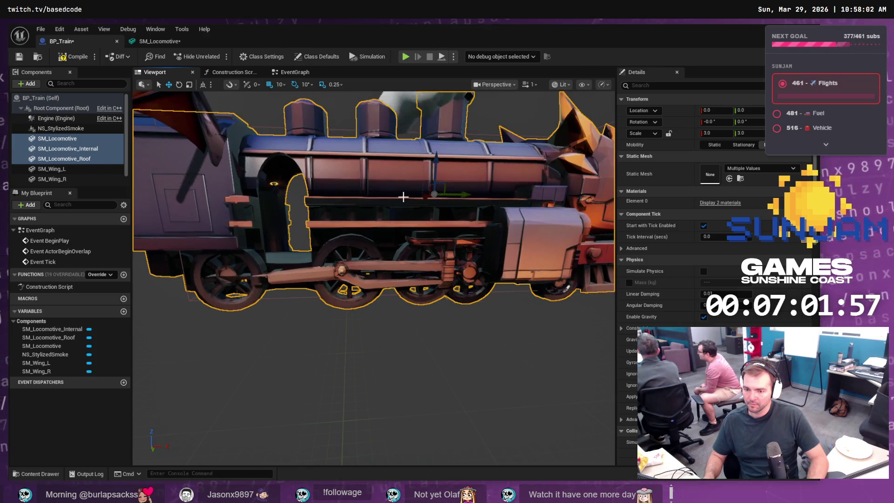
key("f")
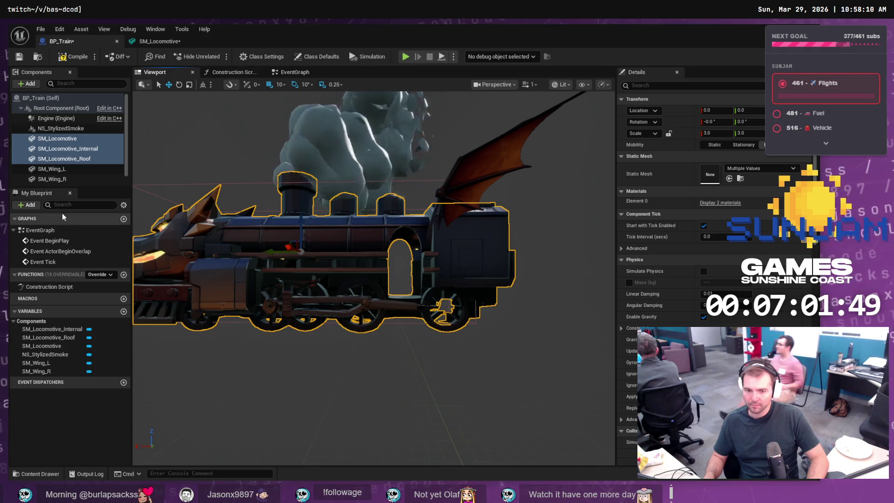
Step: Show the SM_Locomotive_Internal asset in its Content Drawer folder, then bring Blender forward
left_click(78, 140)
left_click(79, 149)
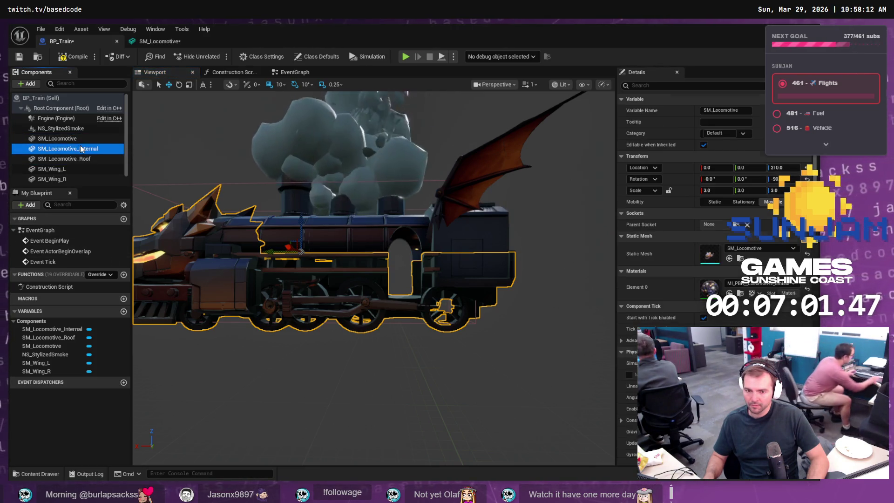
left_click(84, 159)
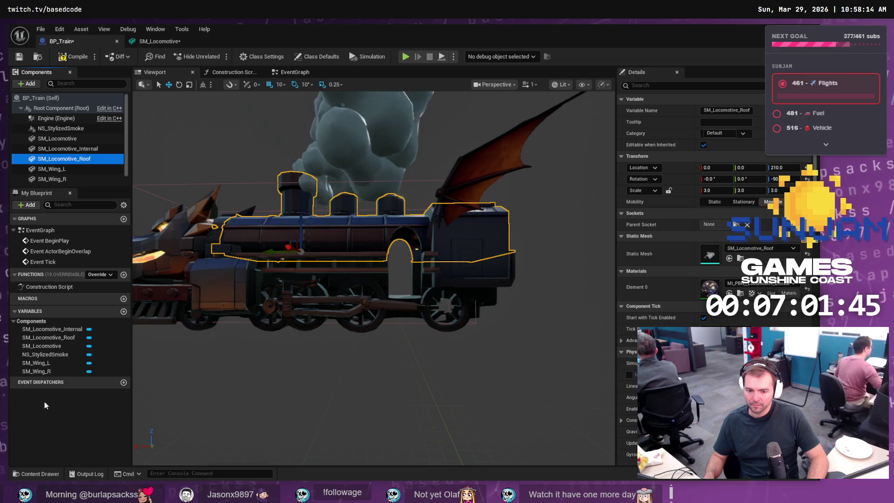
left_click(36, 474)
right_click(237, 378)
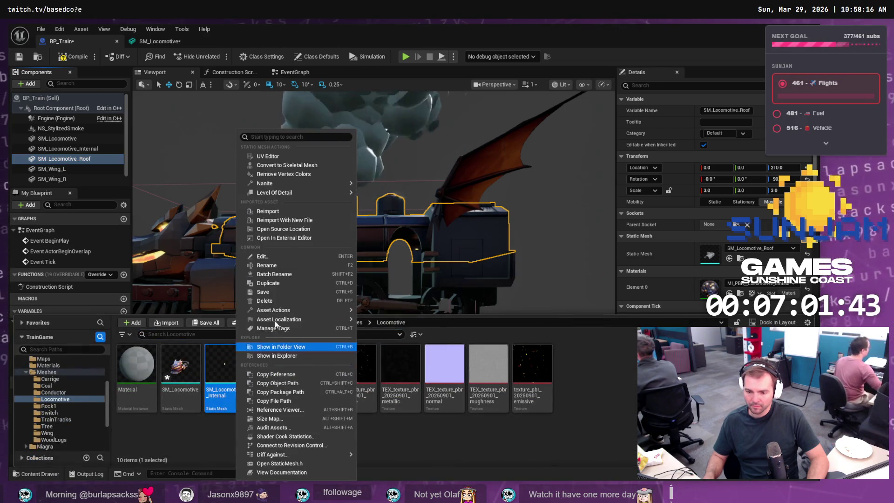
left_click(293, 212)
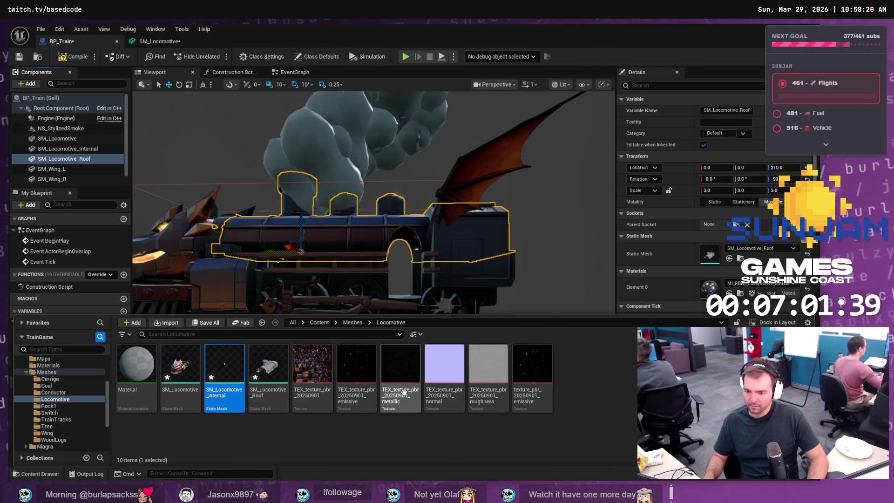
key("alt+Tab")
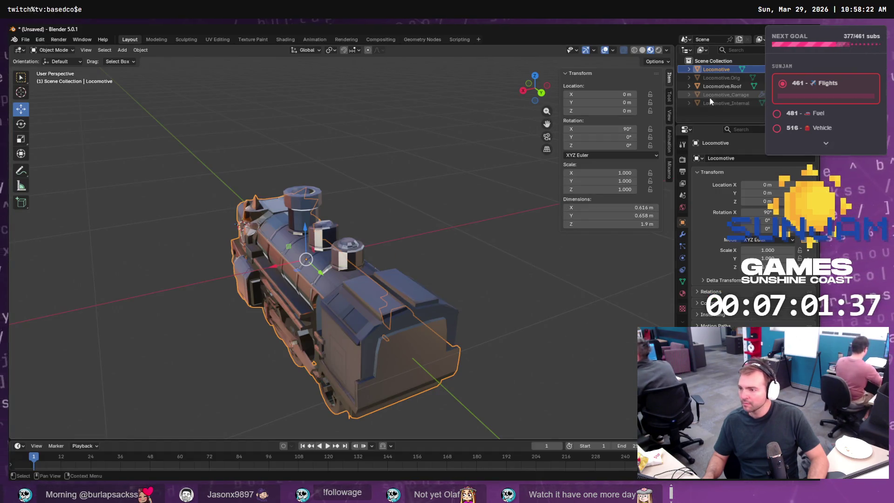
Step: Export Locomotive_Internal as Wavefront OBJ, overwriting SM_Locomotive_Internal.obj, then return to Unreal
left_click(719, 87)
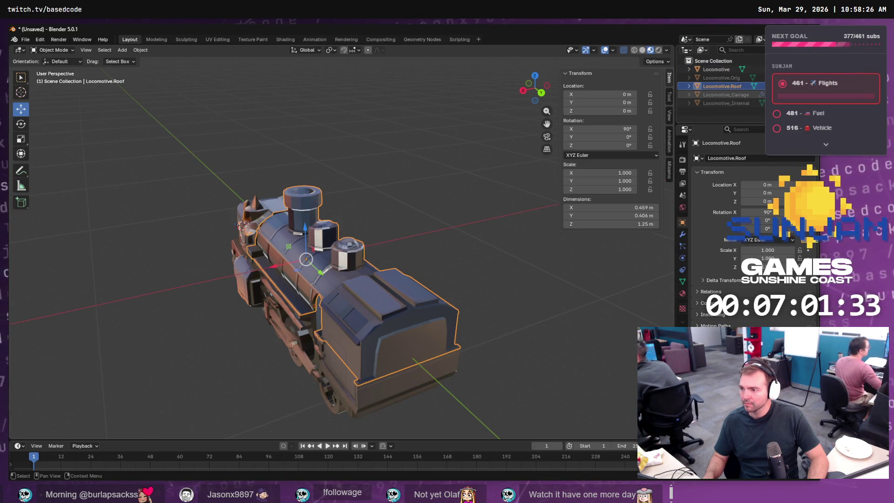
left_click(731, 103)
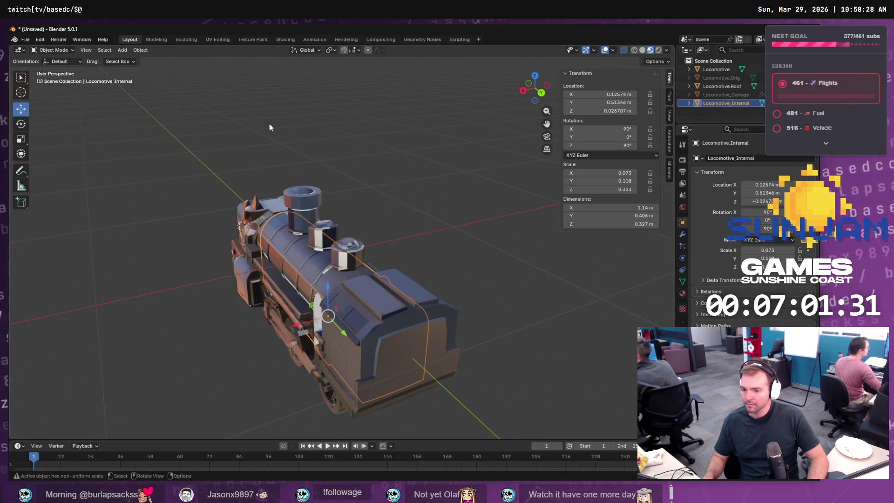
left_click(28, 40)
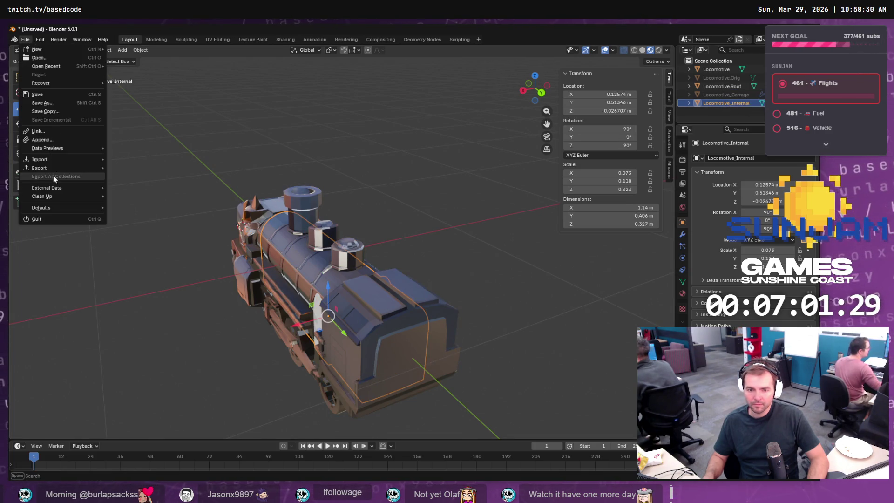
mouse_move(57, 168)
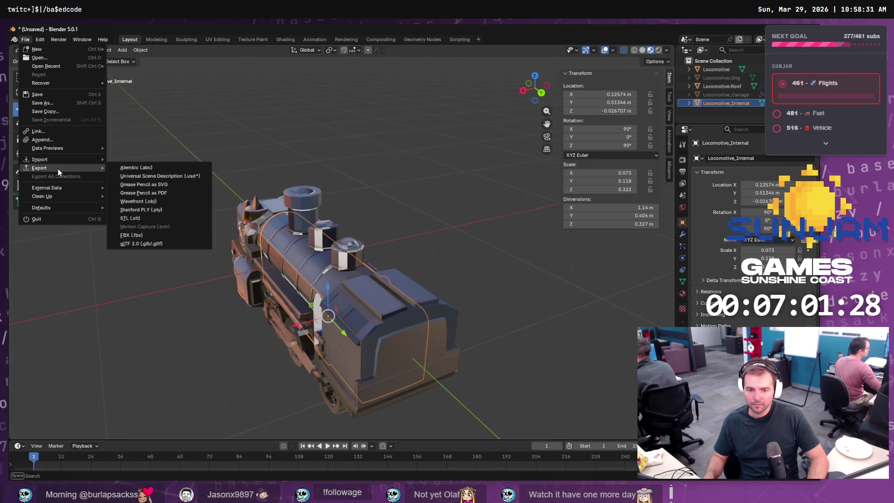
left_click(164, 202)
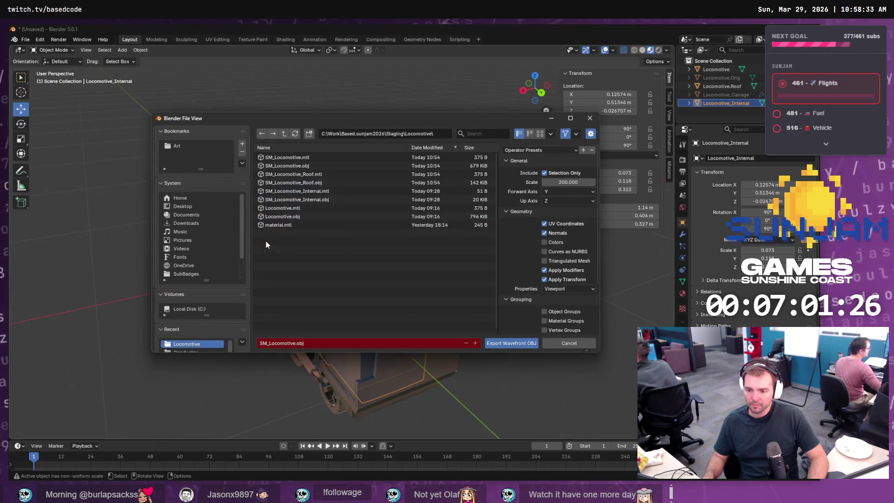
double_click(317, 201)
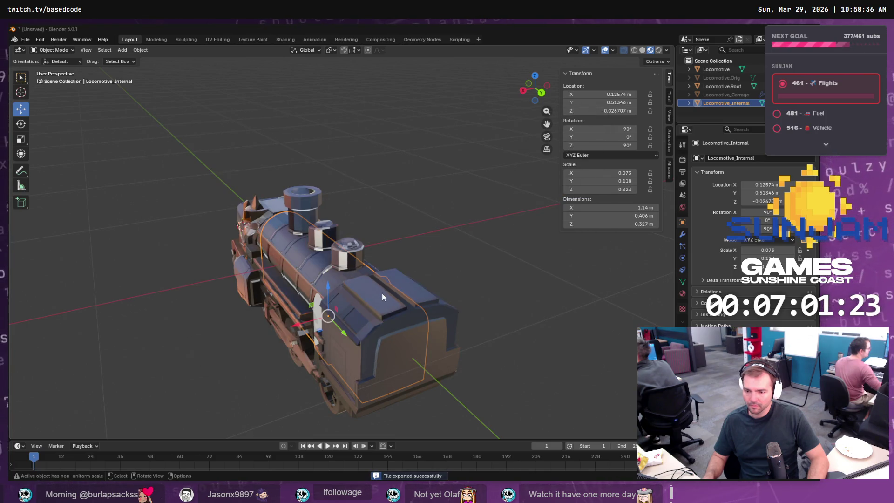
key("alt+Tab")
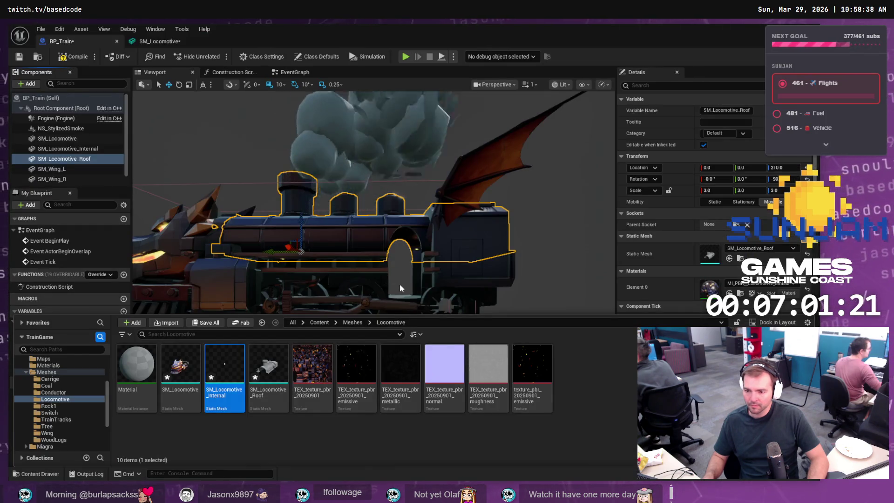
Step: Reimport SM_Locomotive_Internal, inspect the new arched cab piece, and save BP_Train
right_click(221, 376)
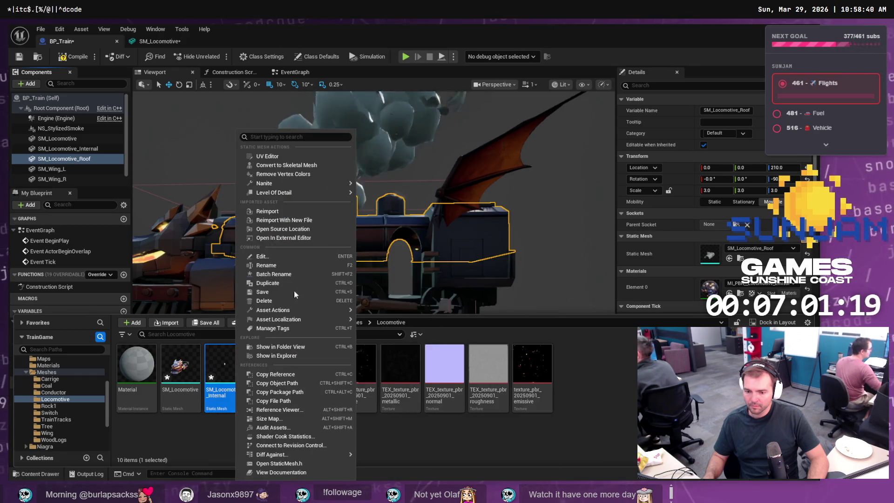
left_click(289, 211)
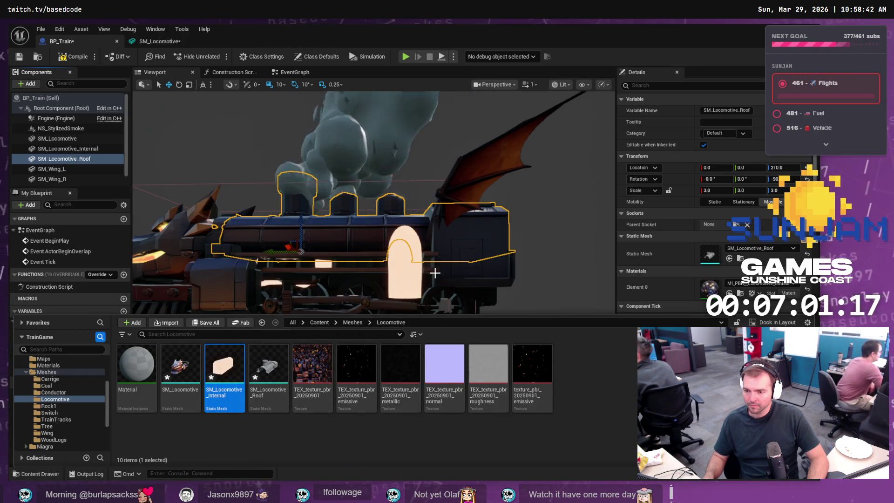
right_click(228, 378)
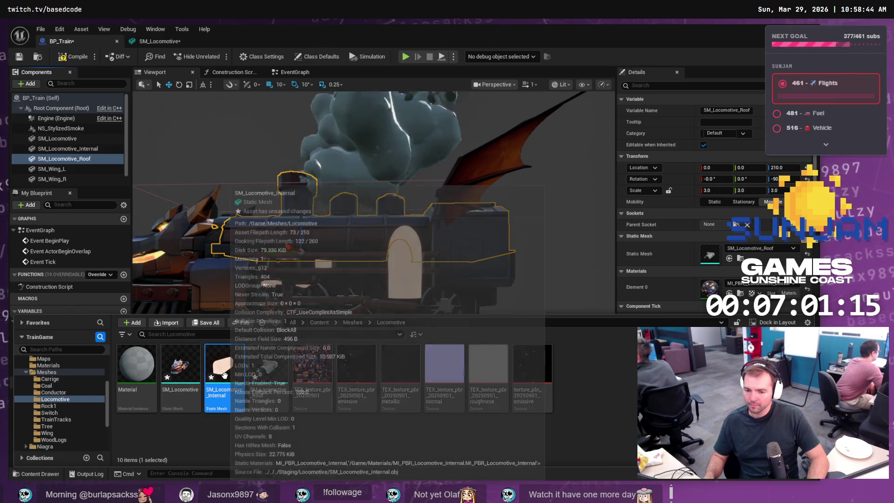
left_click(289, 210)
left_click_drag(289, 280, 298, 261)
mouse_move(479, 218)
left_mouse_down()
mouse_move(463, 217)
mouse_move(479, 218)
mouse_move(466, 204)
mouse_move(400, 205)
left_mouse_up()
key("ctrl+s")
mouse_move(488, 199)
left_mouse_down()
mouse_move(466, 200)
mouse_move(489, 200)
left_mouse_up()
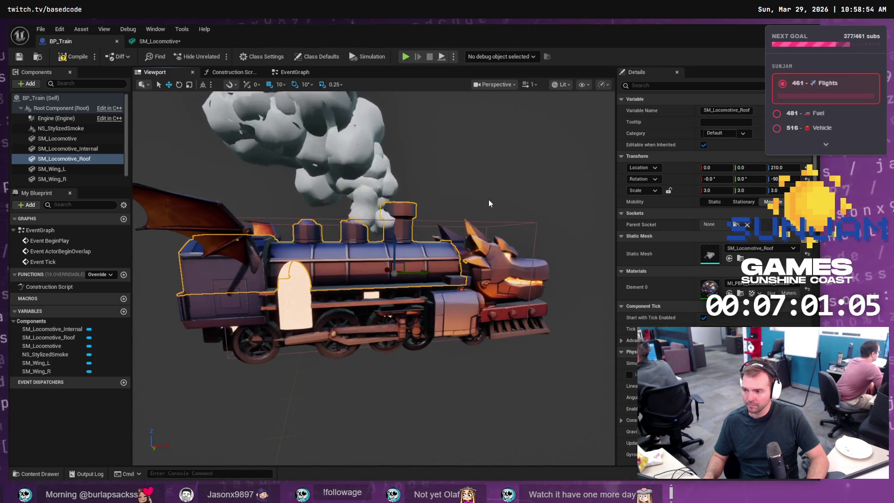
left_click(57, 138, "shift")
Step: Try a 2.9 X and Y scale on the locomotive meshes
left_click(718, 134)
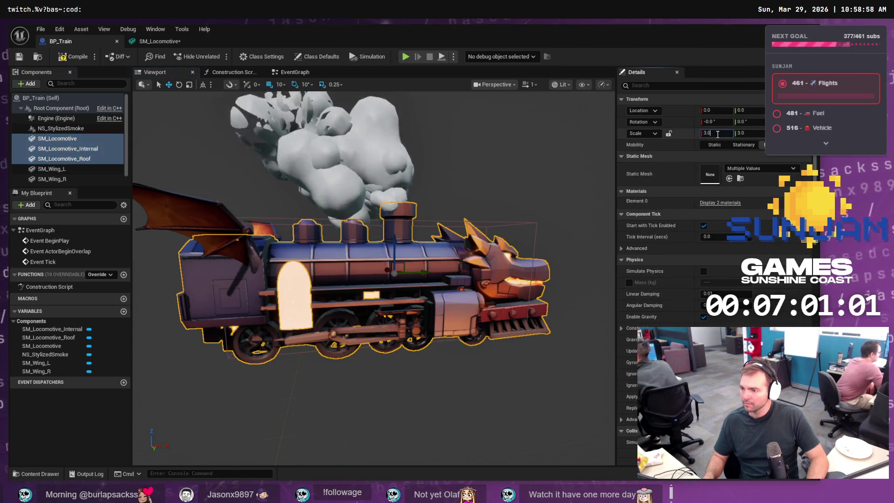
type("2.9")
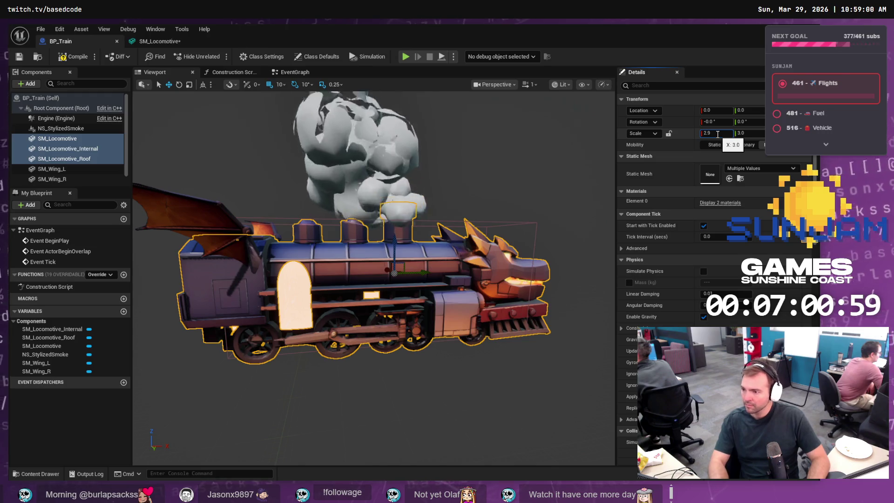
key("Tab")
type("2.9")
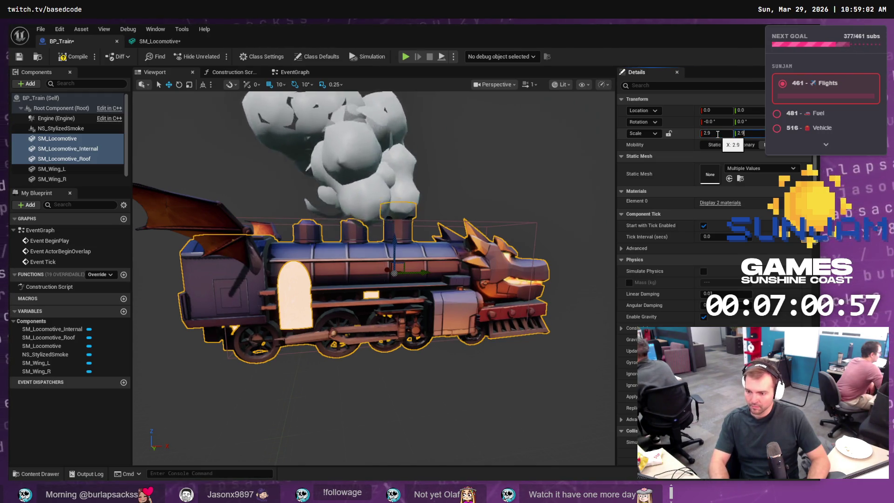
key("Tab")
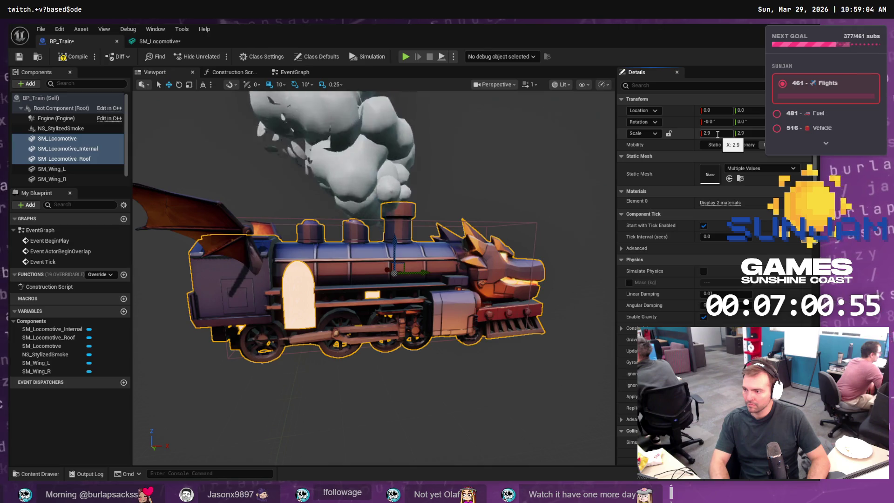
Step: Correct the locomotive meshes' X and Y scale to 2.5
left_click(718, 134)
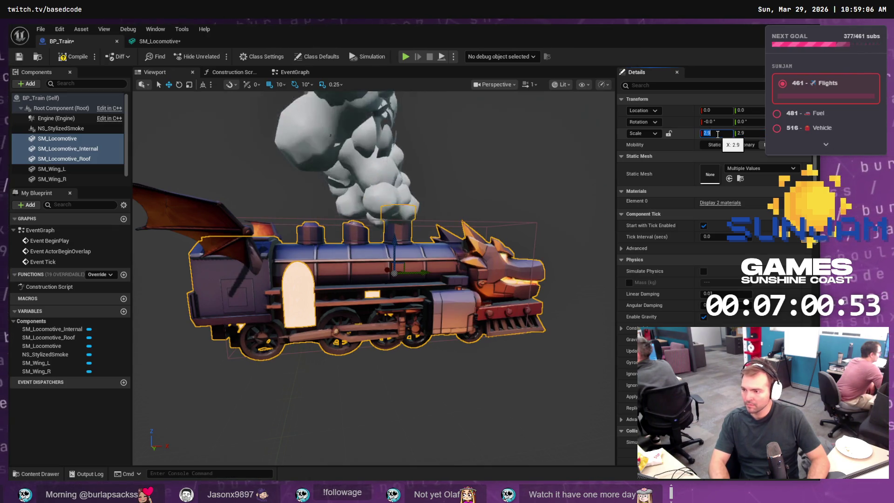
type("2.45")
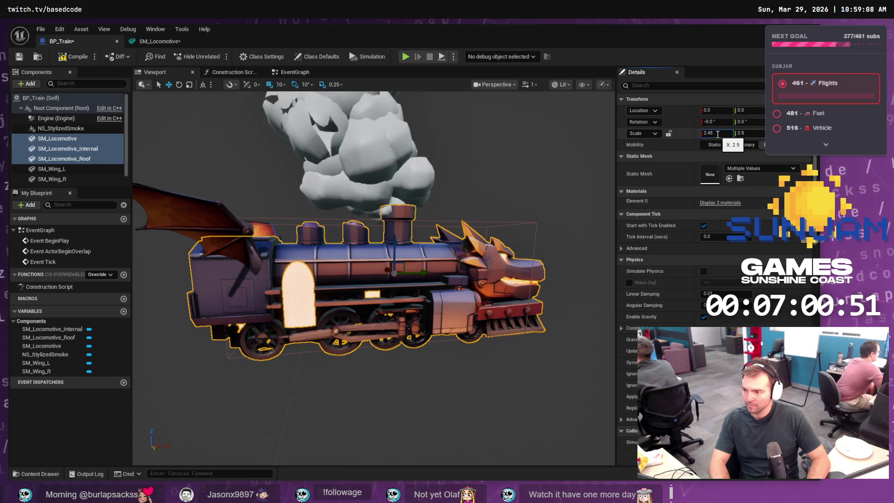
key("BackSpace")
key("BackSpace")
type("5")
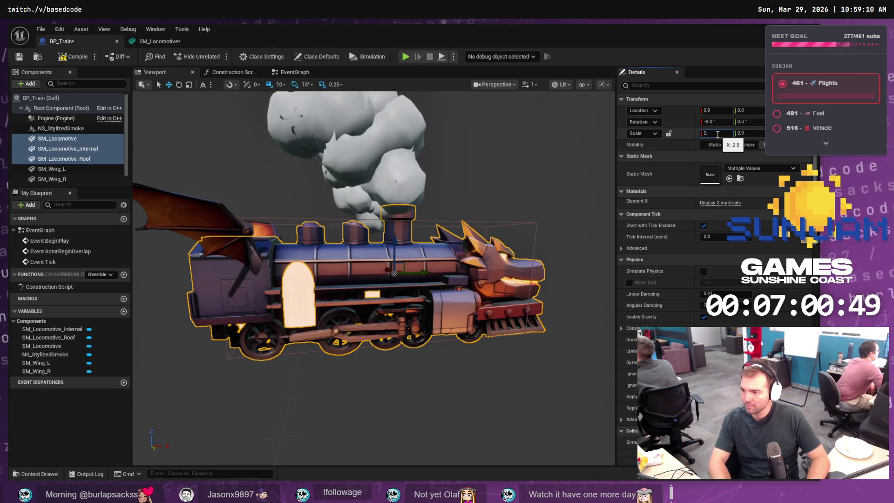
key("Tab")
type("2.5")
key("Tab")
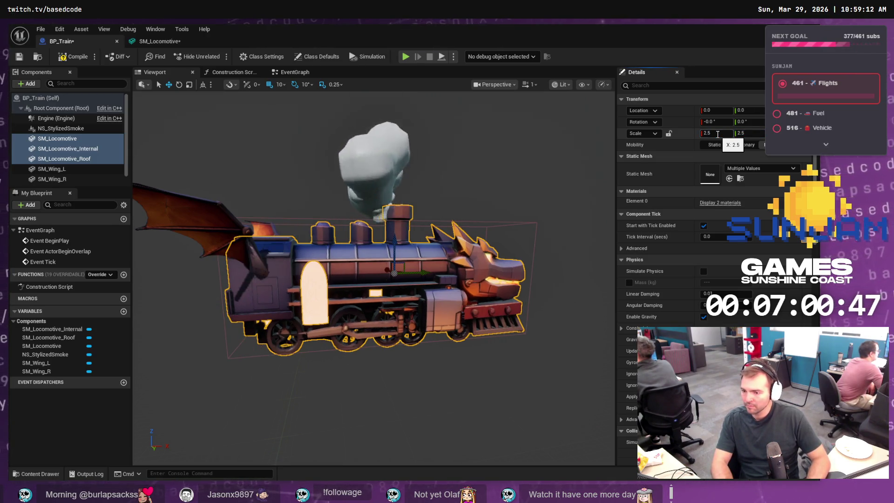
type("2.5")
key("Tab")
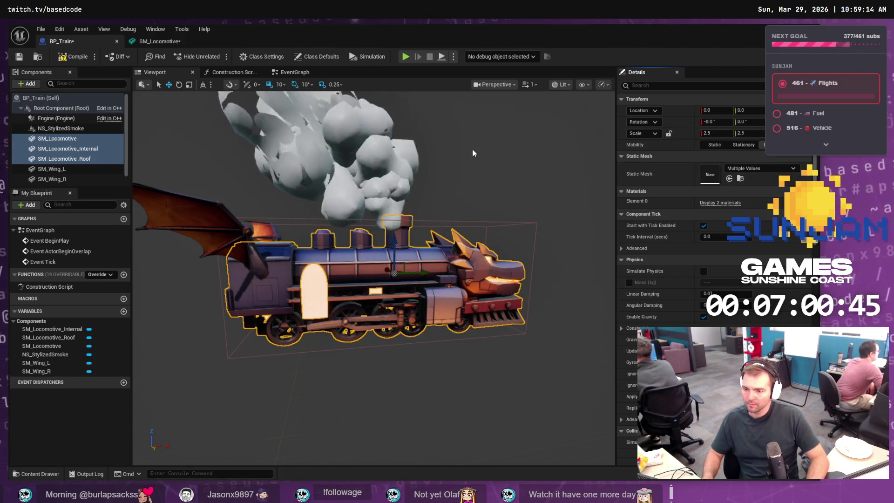
Step: Open and close the SM_Locomotive mesh tab, then return to LVL_TestMap
left_click(163, 42)
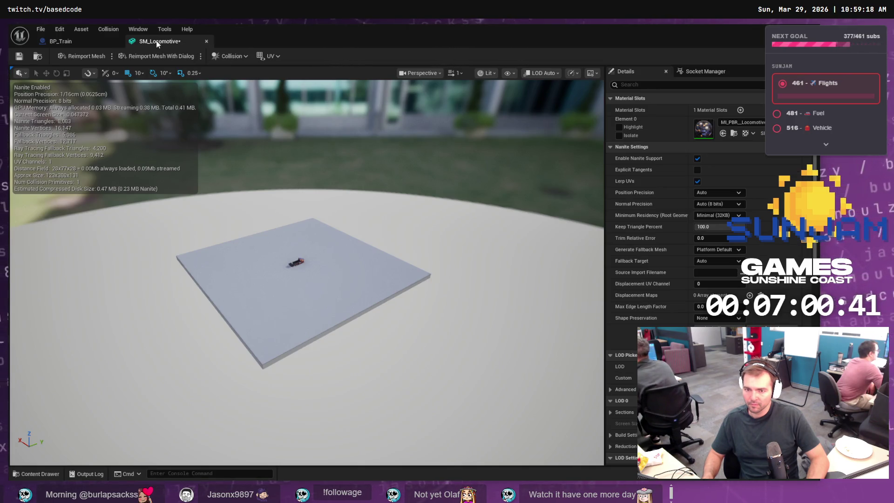
left_click(206, 42)
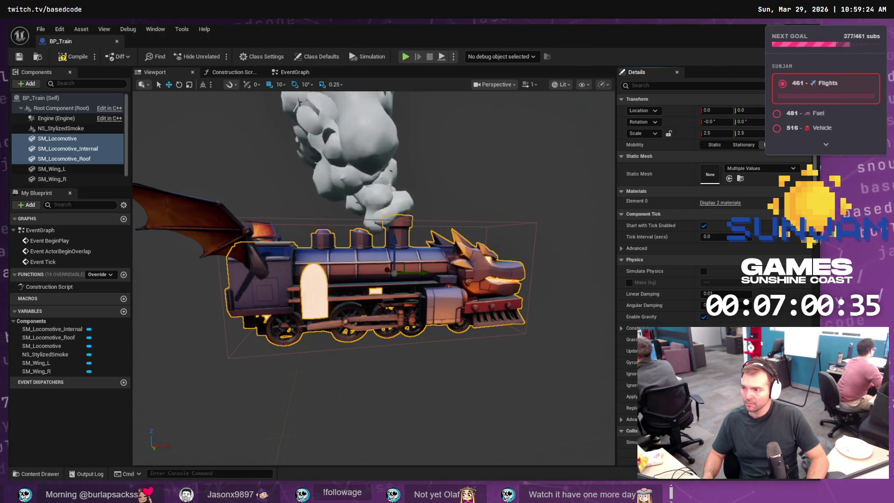
key("alt+Tab")
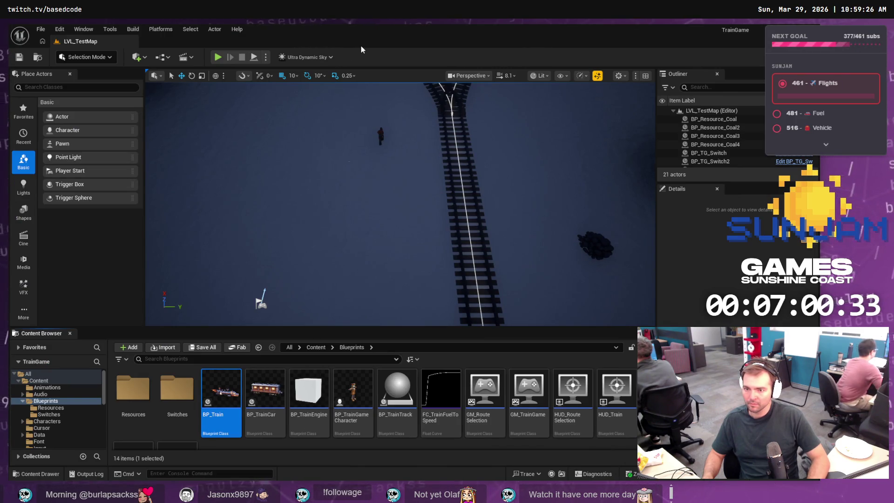
left_click(217, 58)
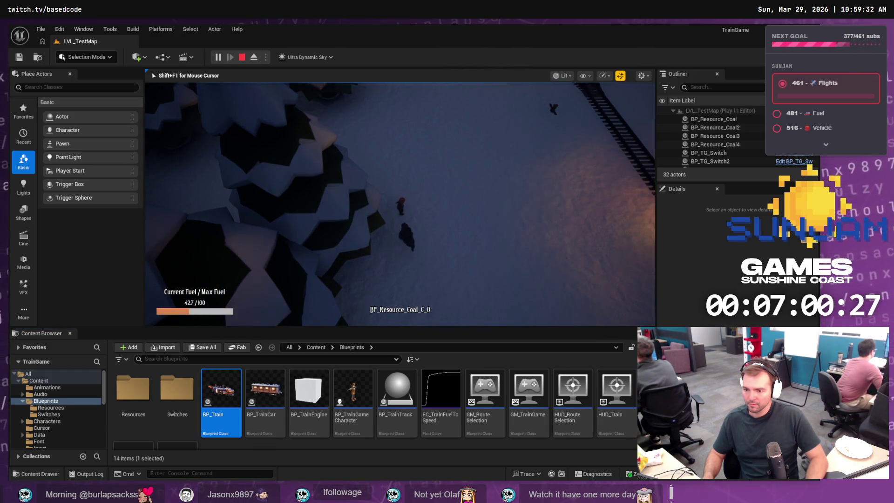
key("Escape")
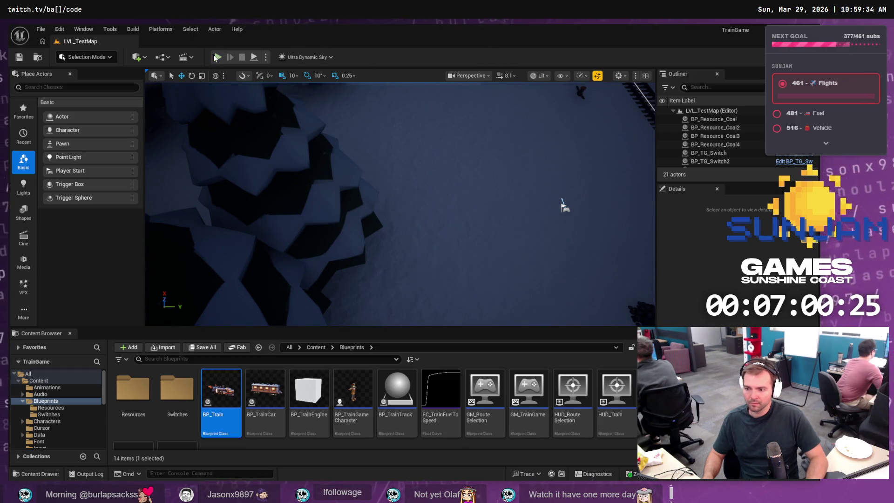
left_click(217, 57)
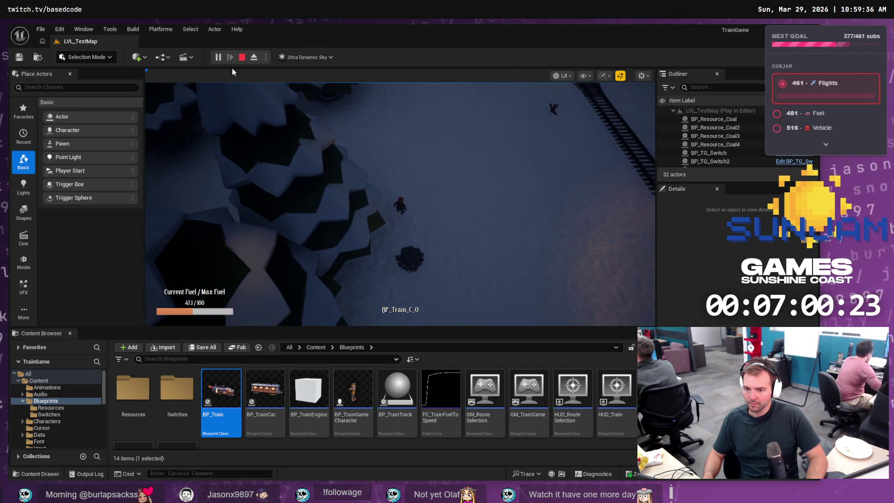
left_click(243, 58)
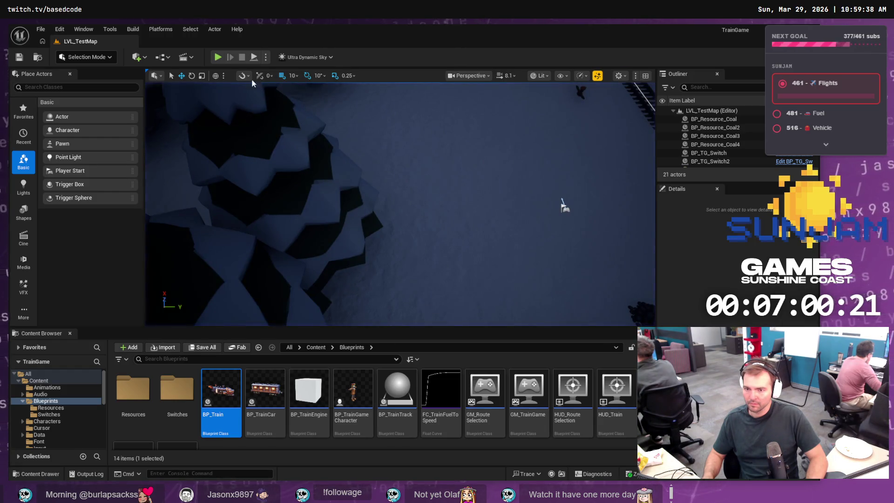
left_click(219, 57)
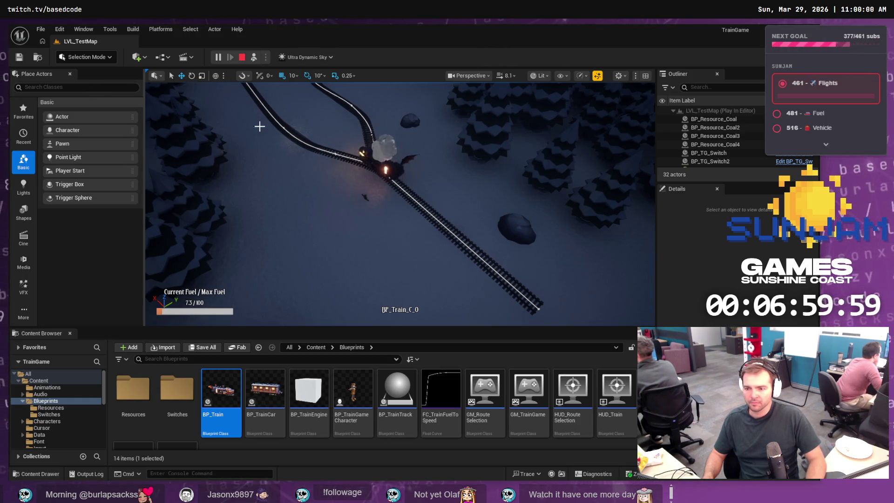
key("F8")
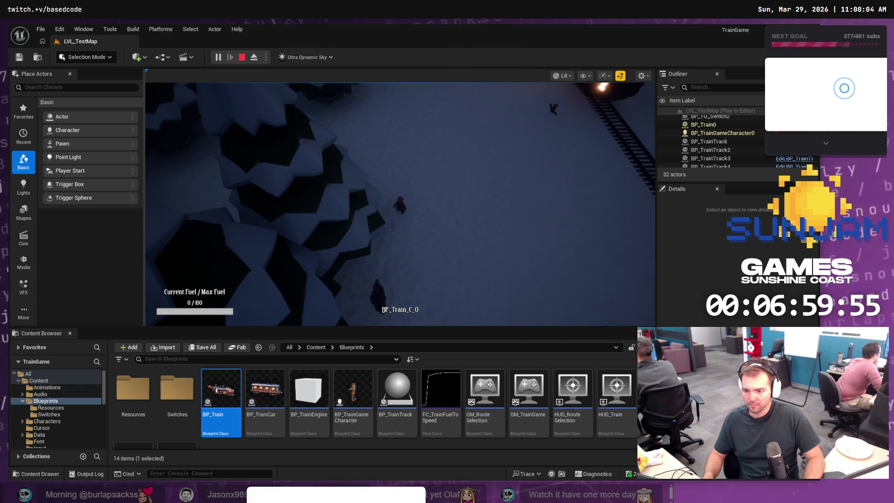
key("Escape")
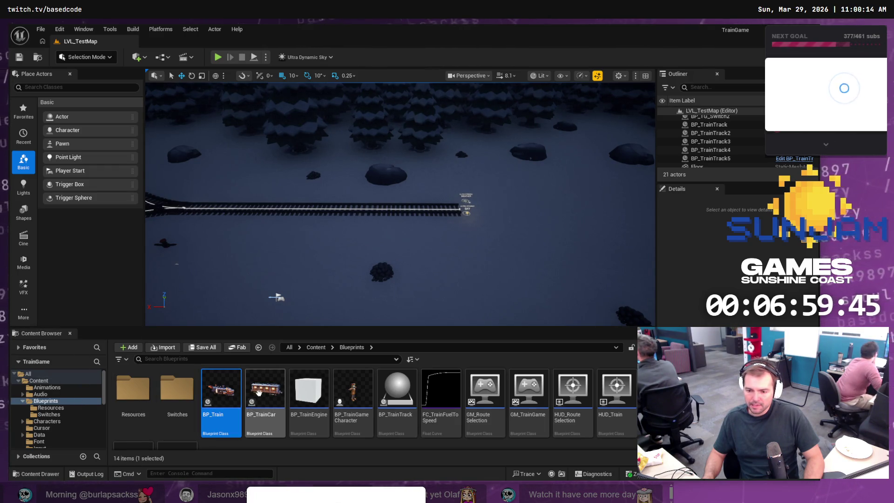
Step: Open BP_Train, check the Engine, root and NS_StylizedSmoke components, then return to LVL_TestMap
double_click(224, 390)
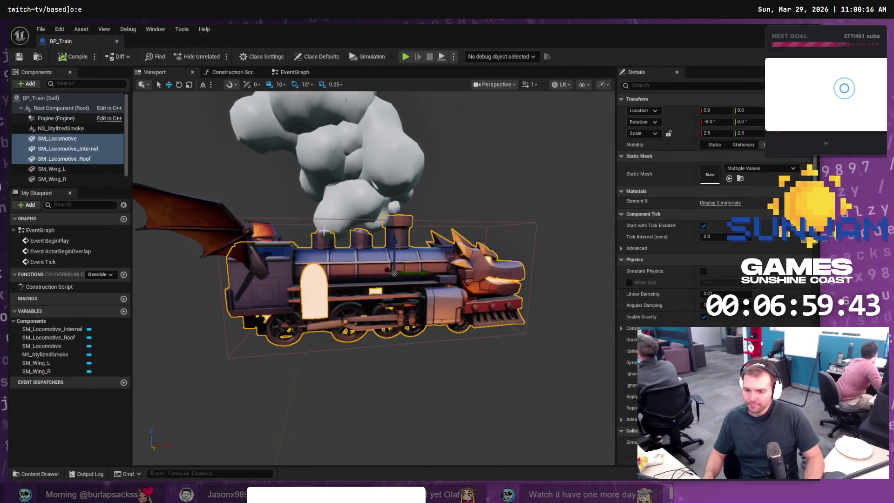
left_click(62, 119)
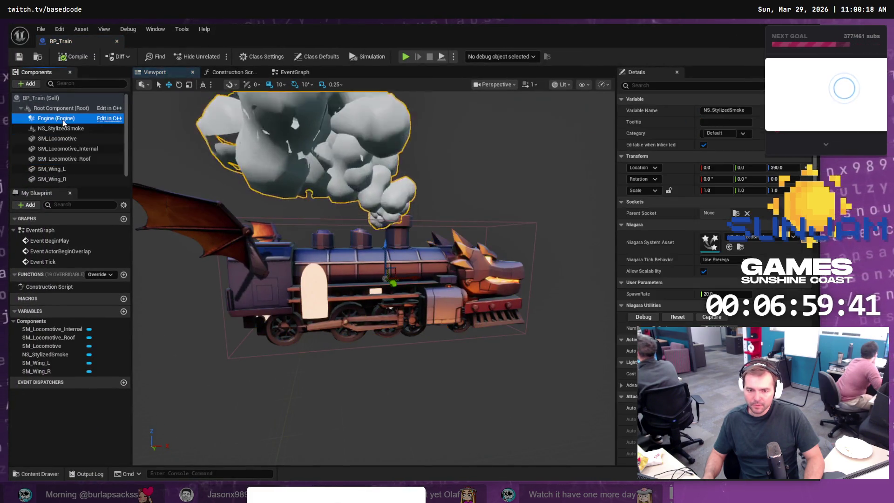
left_click(70, 109)
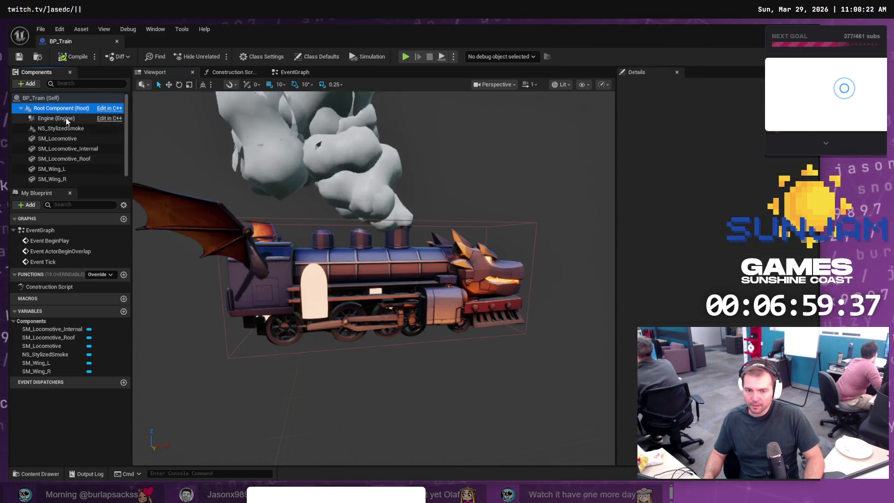
left_click(61, 128)
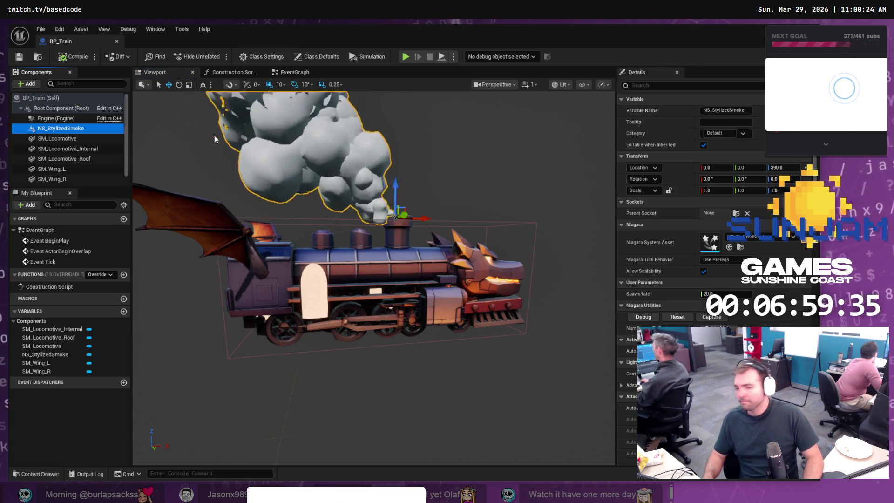
key("alt+Tab")
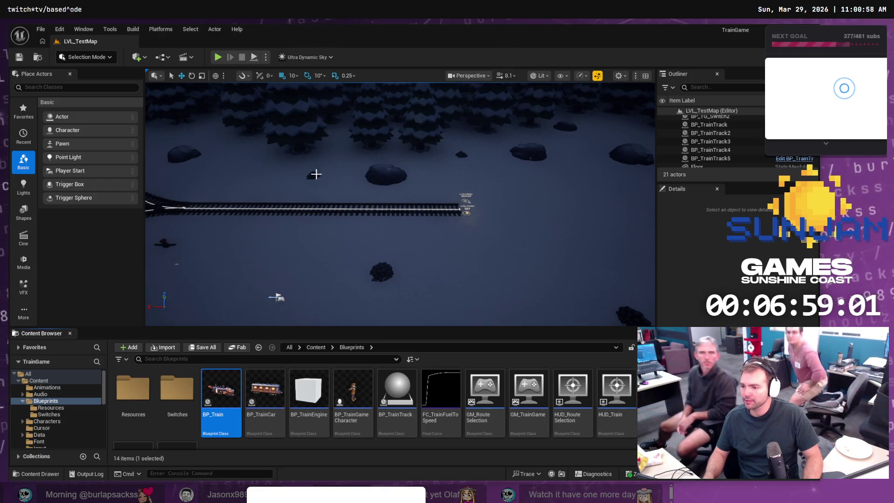
left_click(220, 57)
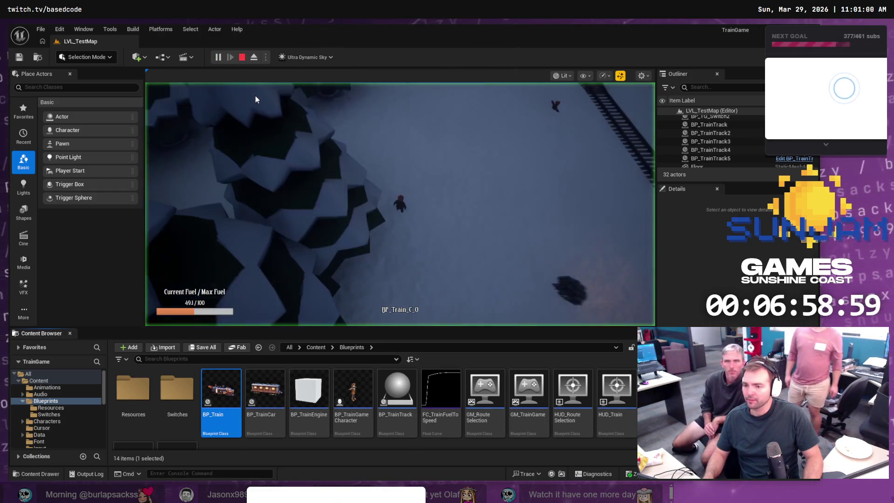
left_click(461, 226)
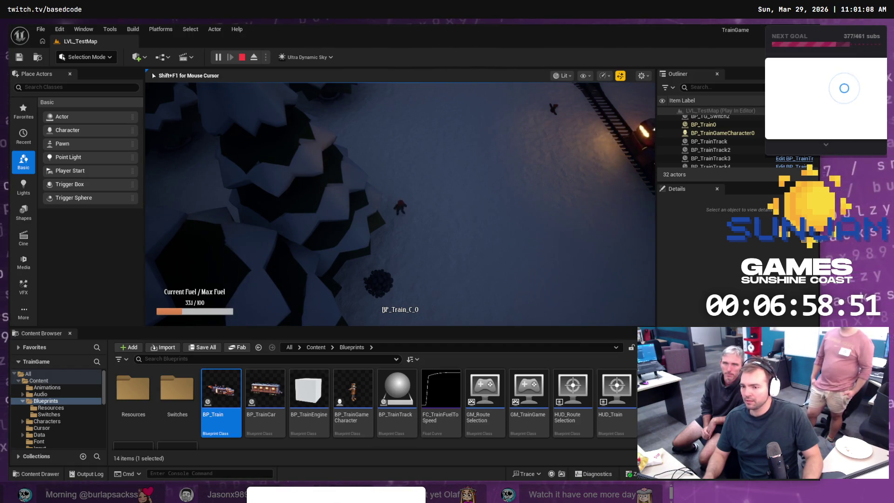
key("Escape")
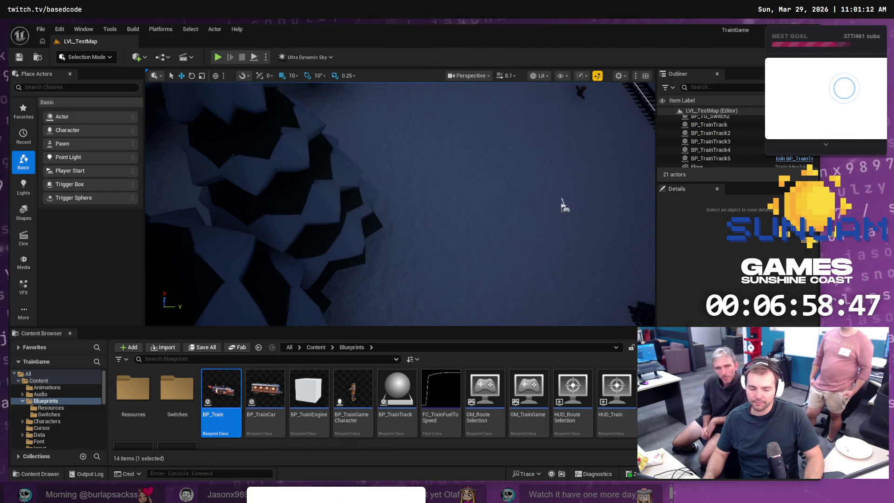
key("alt+Tab")
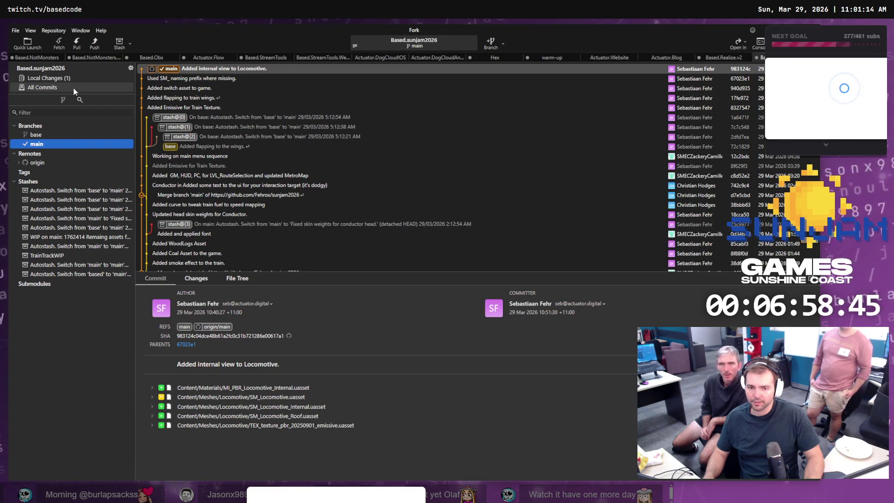
left_click(71, 80)
key("alt+Tab")
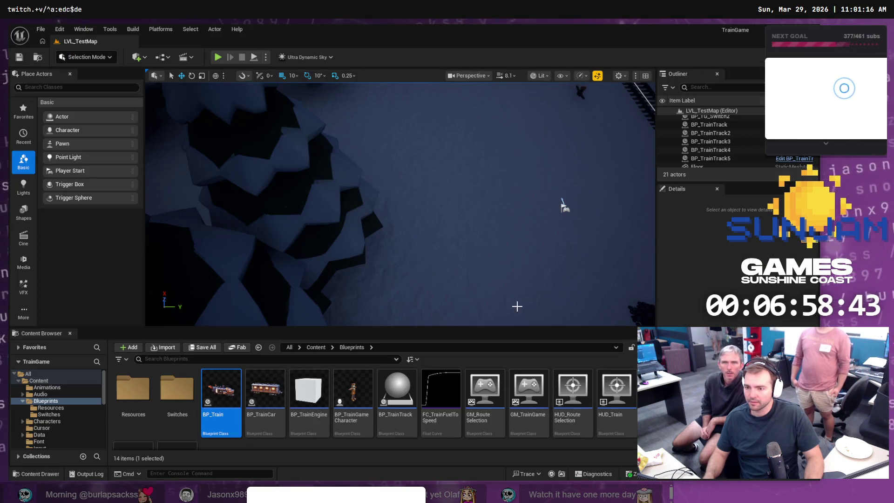
left_click_drag(517, 306, 517, 306)
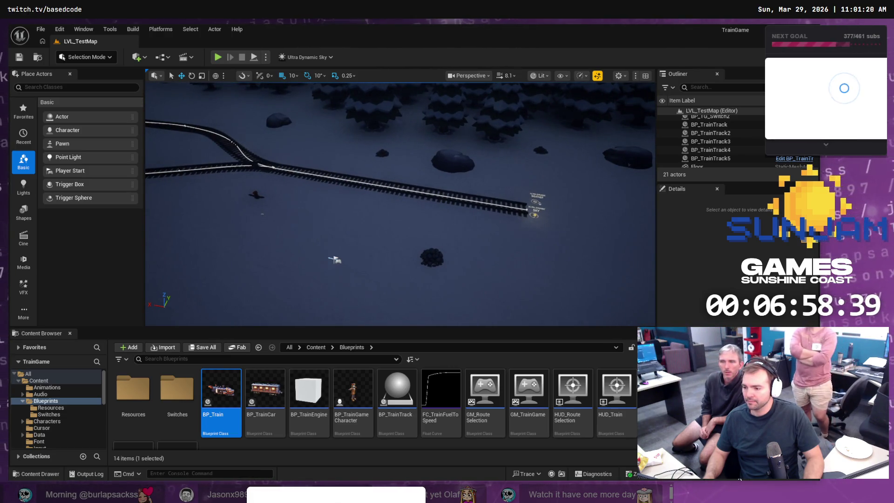
Step: Save the three locomotive mesh assets via Save Selected, then open BP_Train
key("ctrl+shift+s")
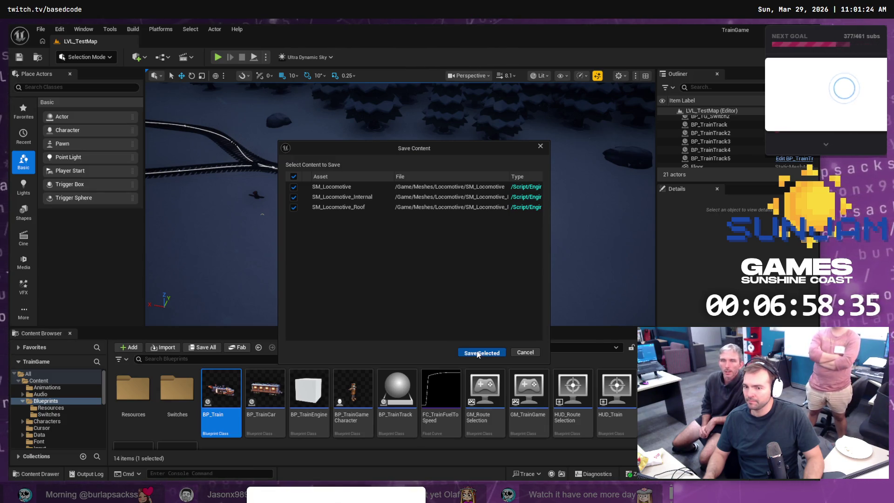
left_click(480, 353)
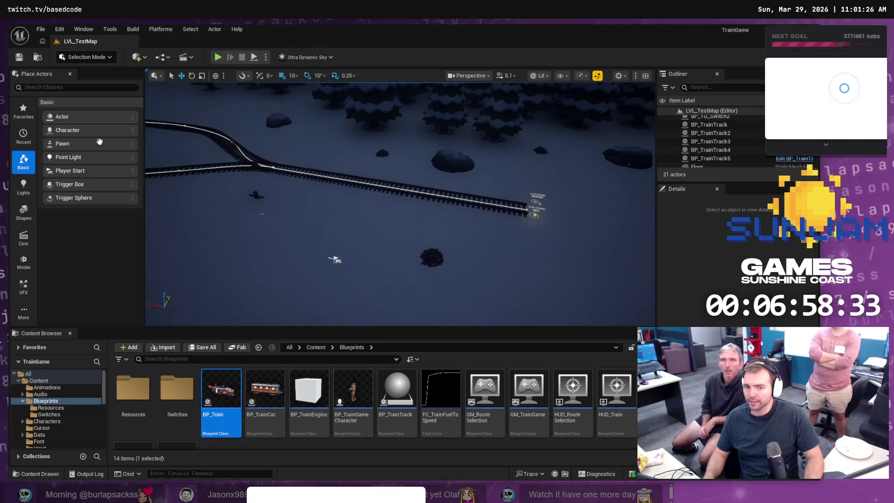
double_click(219, 381)
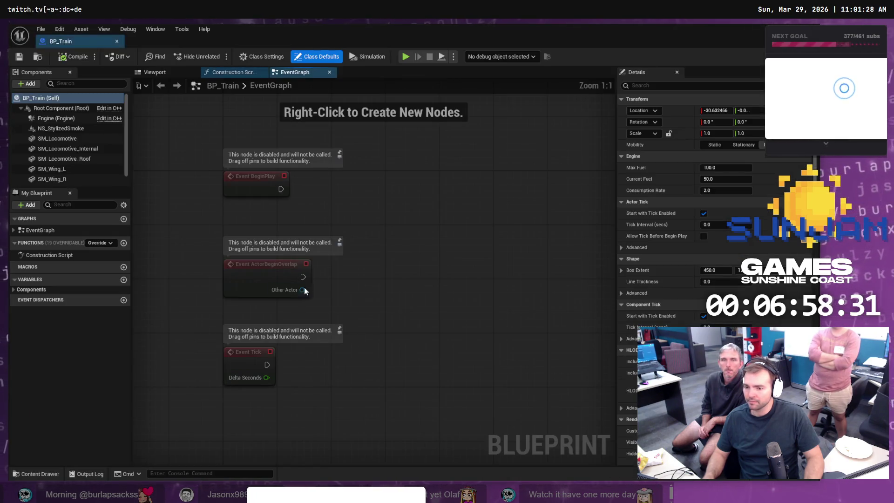
Step: View the train in BP_Train's viewport, select SM_Locomotive, and float the editor as a separate window
left_click(52, 108)
left_click(154, 73)
left_click_drag(303, 212, 455, 224)
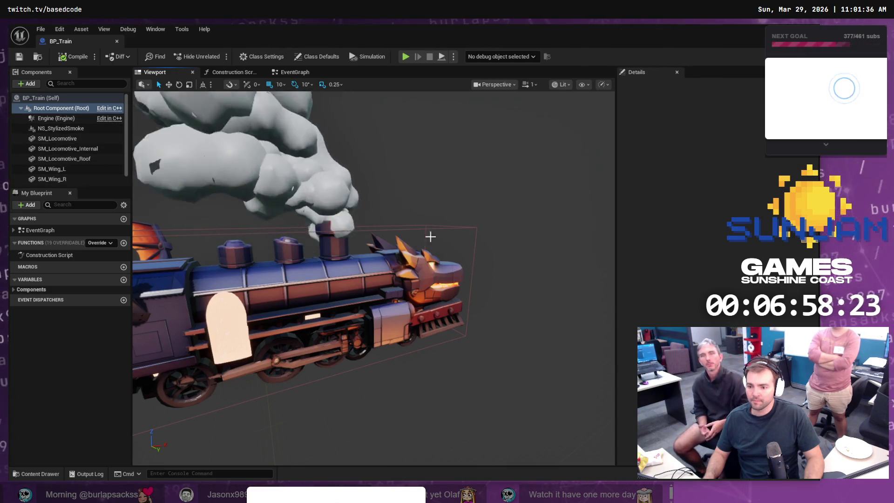
left_click(65, 138)
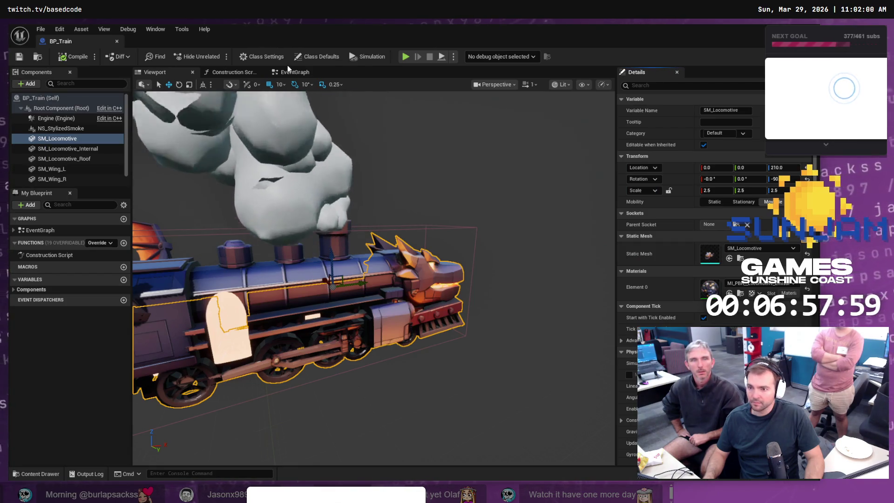
mouse_move(368, 32)
left_mouse_down()
mouse_move(504, 156)
mouse_move(590, 209)
mouse_move(548, 205)
mouse_move(529, 166)
left_mouse_up()
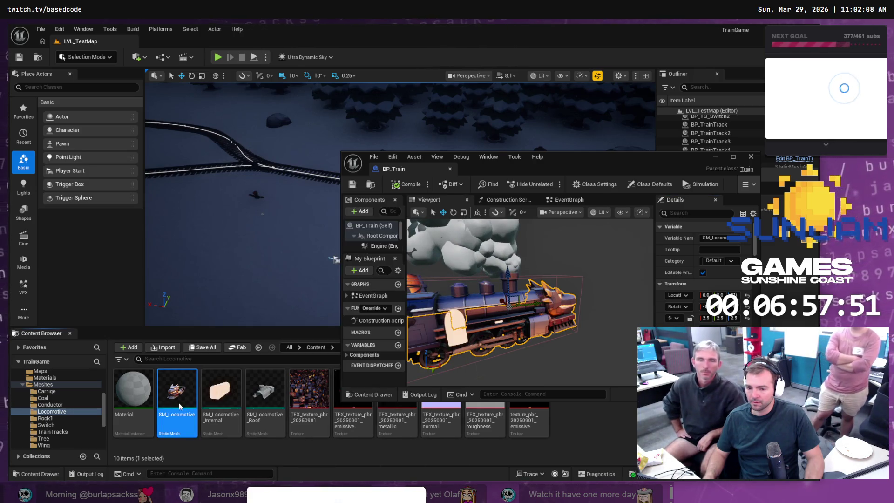
Step: Open SM_Locomotive full-screen in the mesh editor and display its simple collision
double_click(179, 406)
left_click(733, 157)
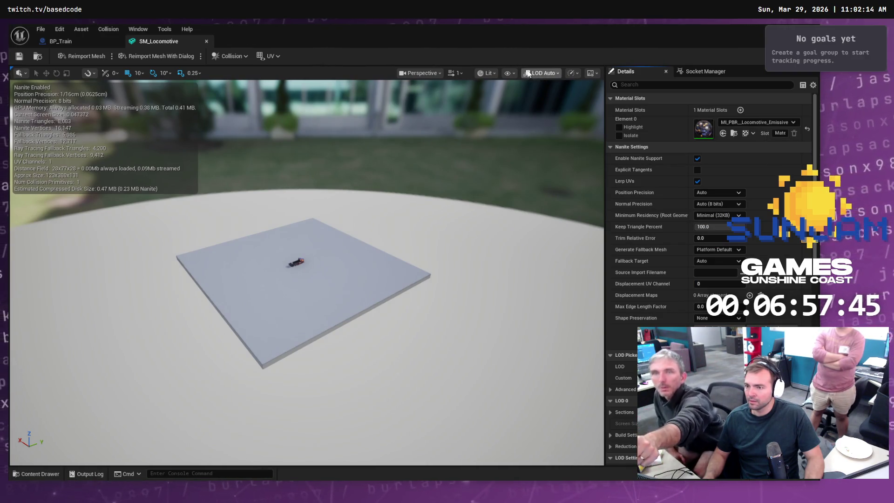
left_click(509, 73)
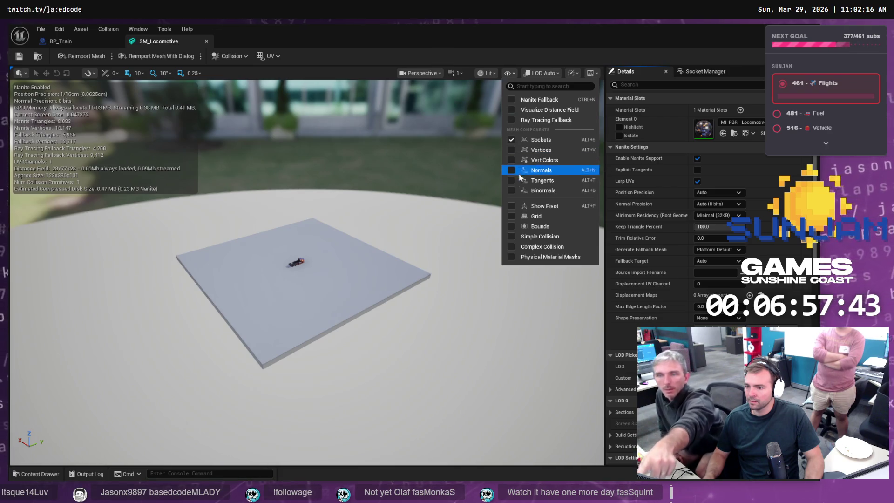
left_click(514, 236)
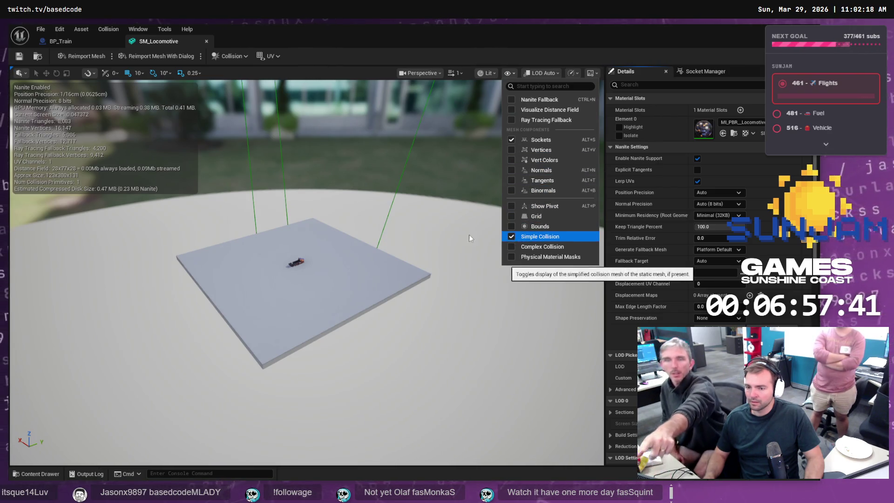
mouse_move(387, 217)
left_mouse_down()
mouse_move(387, 186)
mouse_move(387, 242)
mouse_move(387, 198)
mouse_move(370, 200)
left_mouse_up()
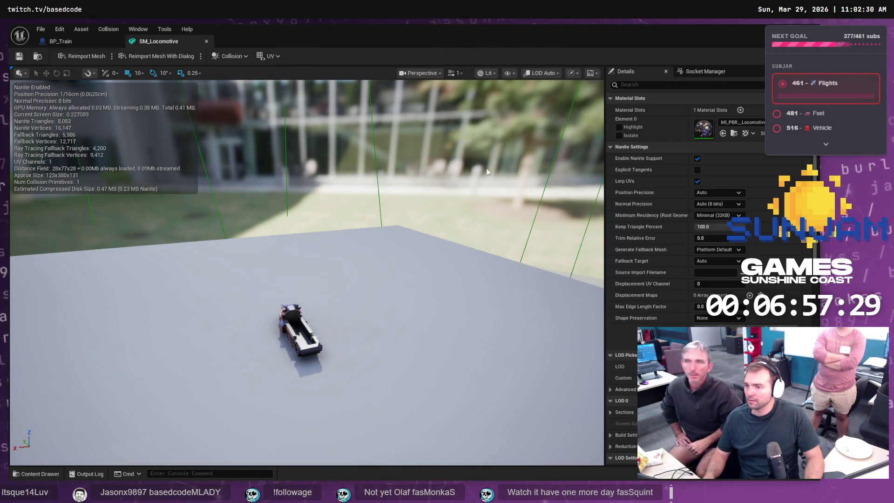
Step: Replace the old collision primitive with a box simplified collision, save, and return to BP_Train
key("w")
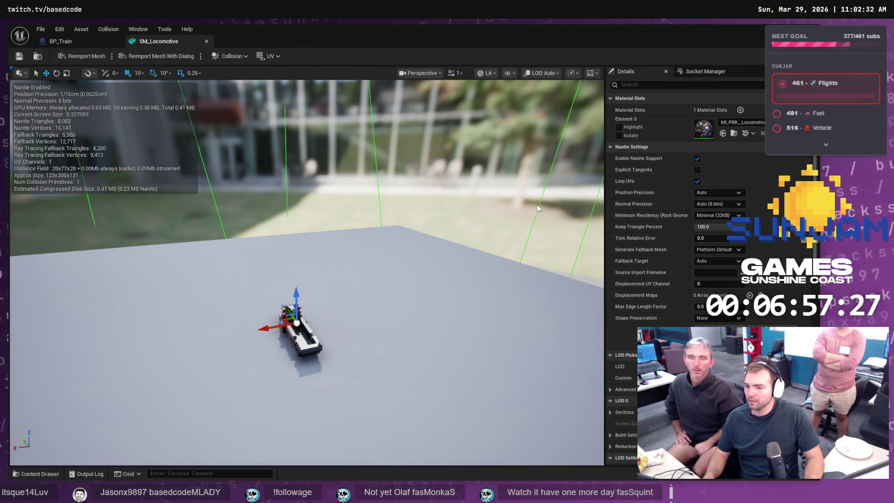
key("Delete")
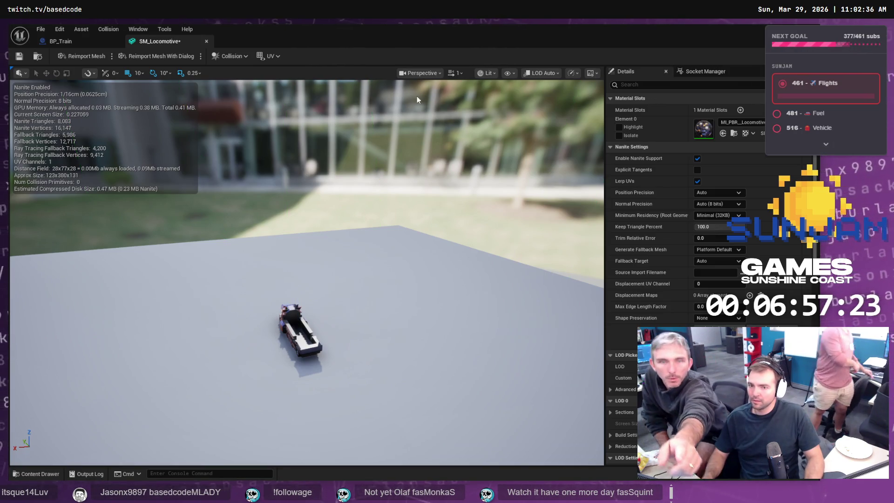
left_click(247, 55)
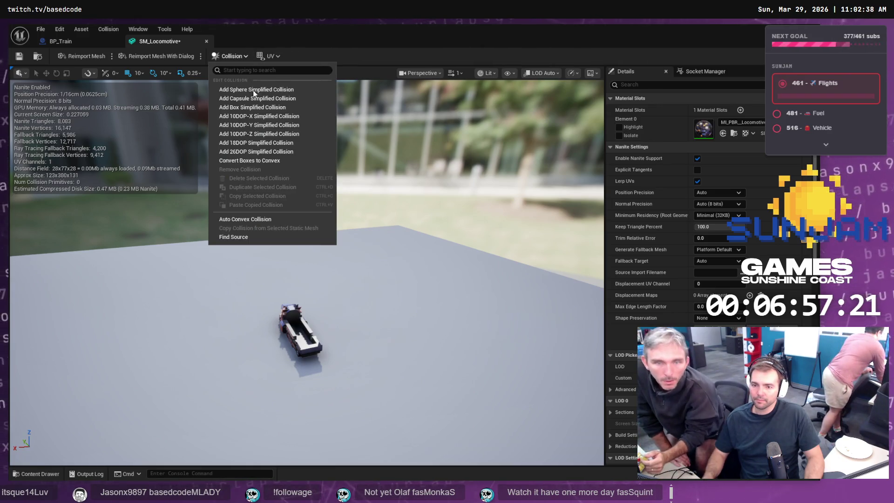
left_click(281, 109)
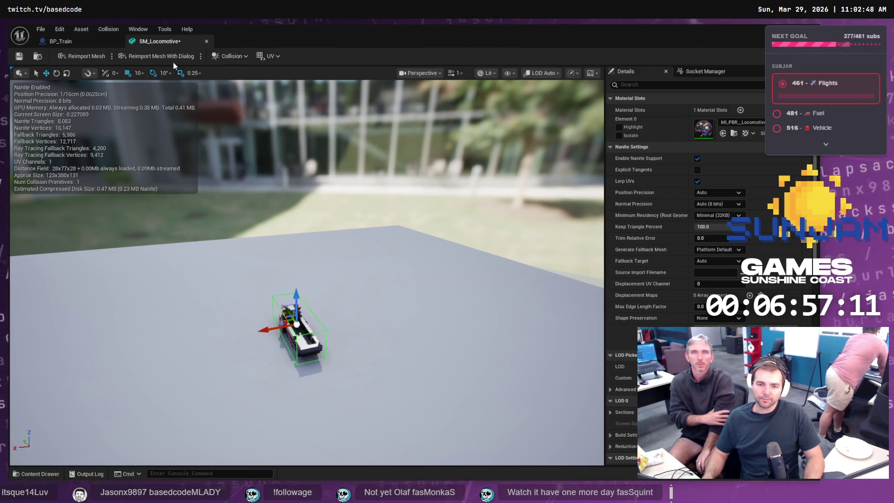
key("ctrl+s")
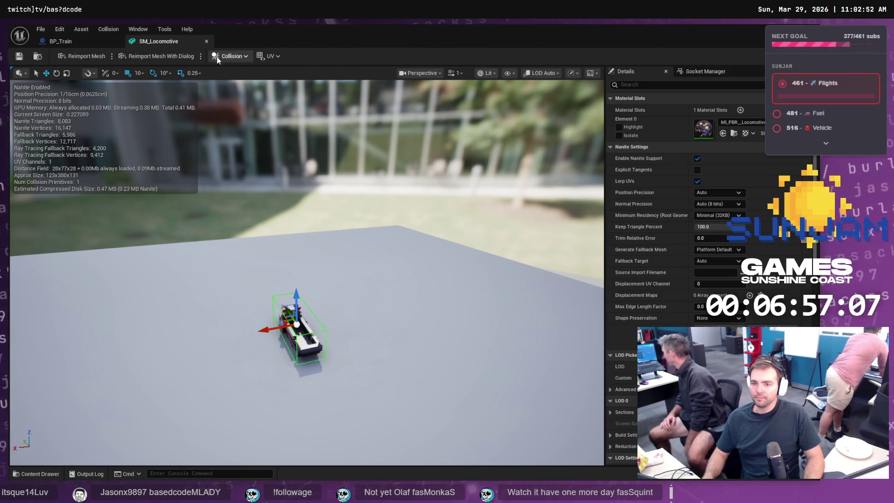
left_click(60, 42)
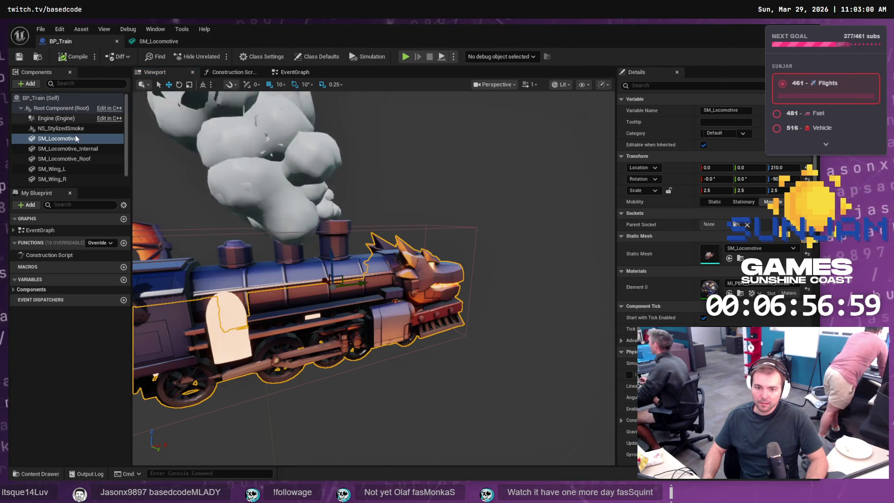
key("ctrl+b")
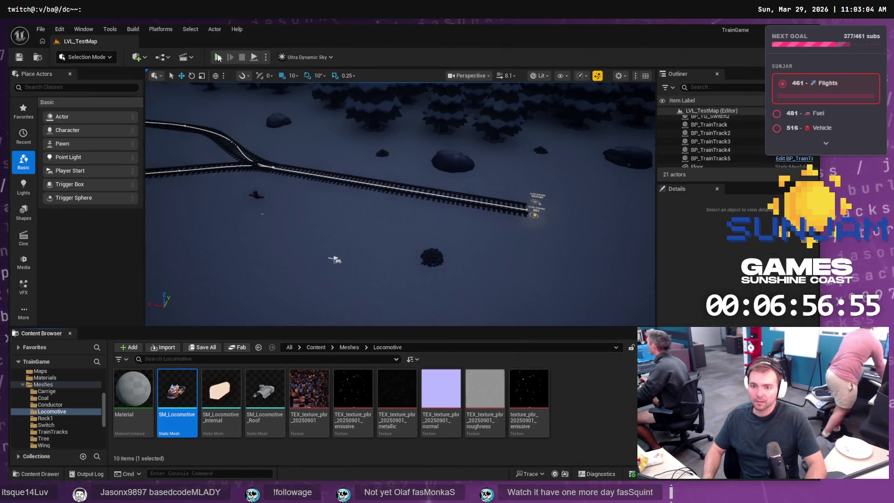
key("alt+p")
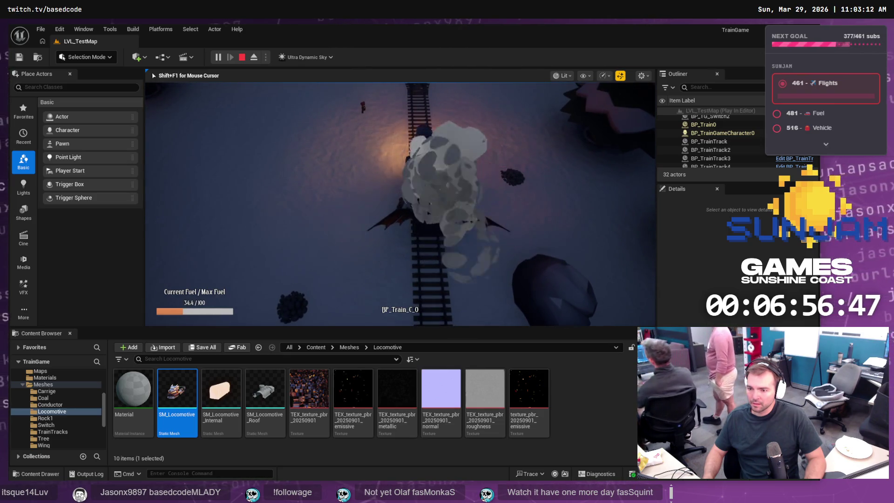
key("Escape")
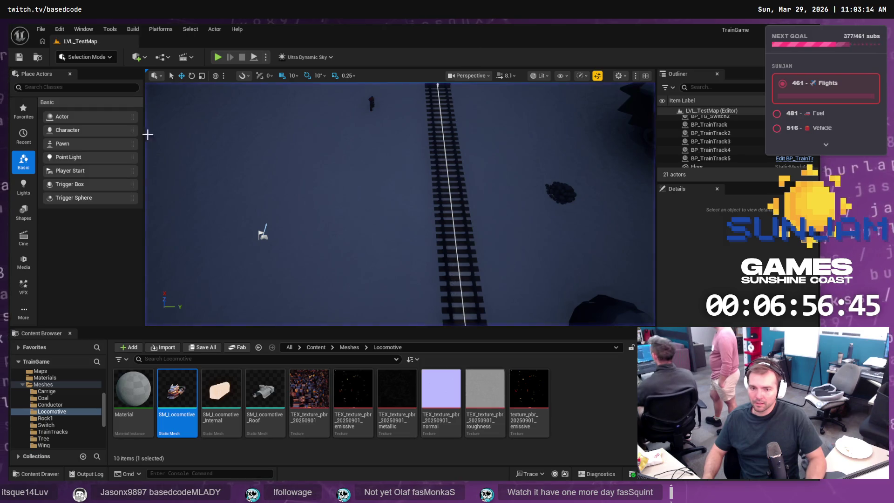
double_click(179, 391)
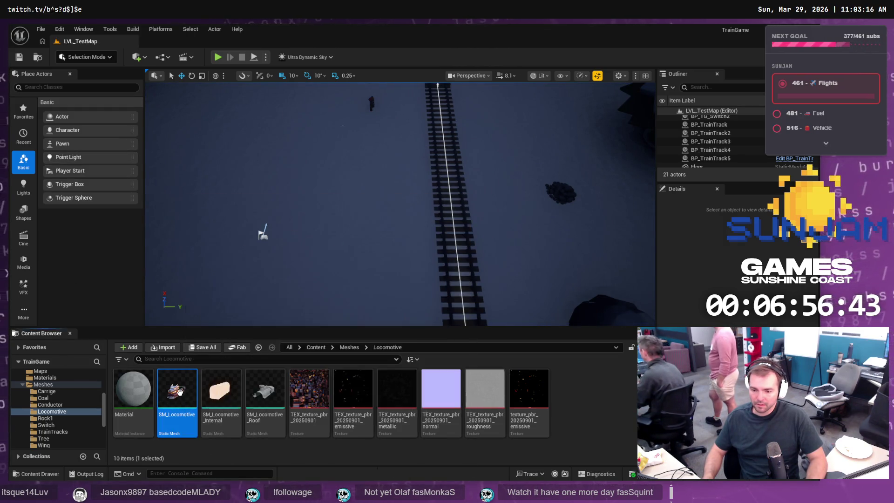
left_click(74, 41)
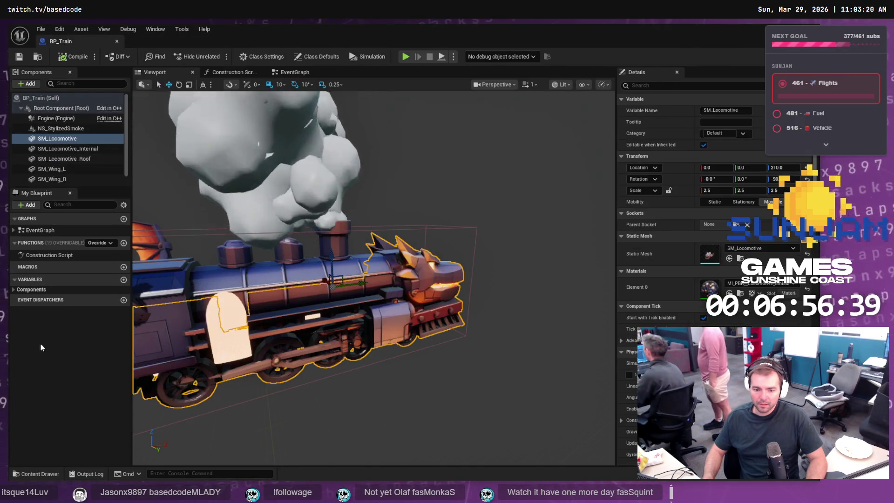
Step: Add a Wing Flap component to the BP_Train blueprint
left_click(35, 98)
left_click(26, 84)
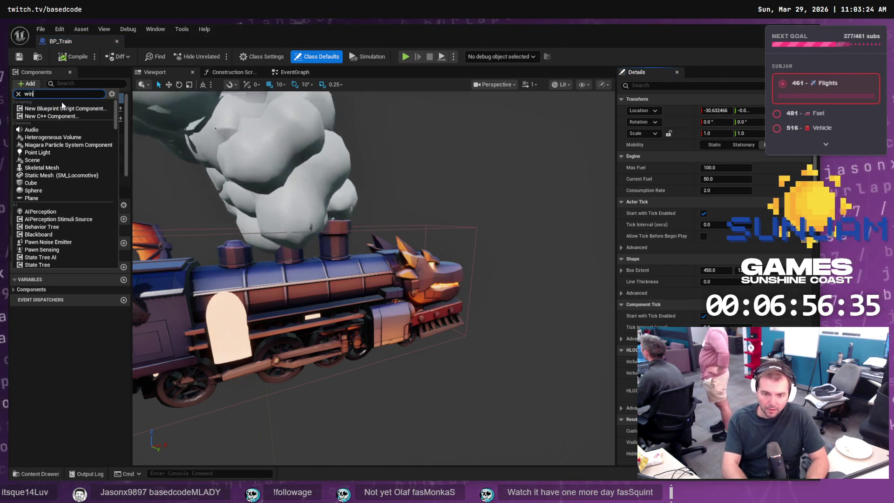
type("wing")
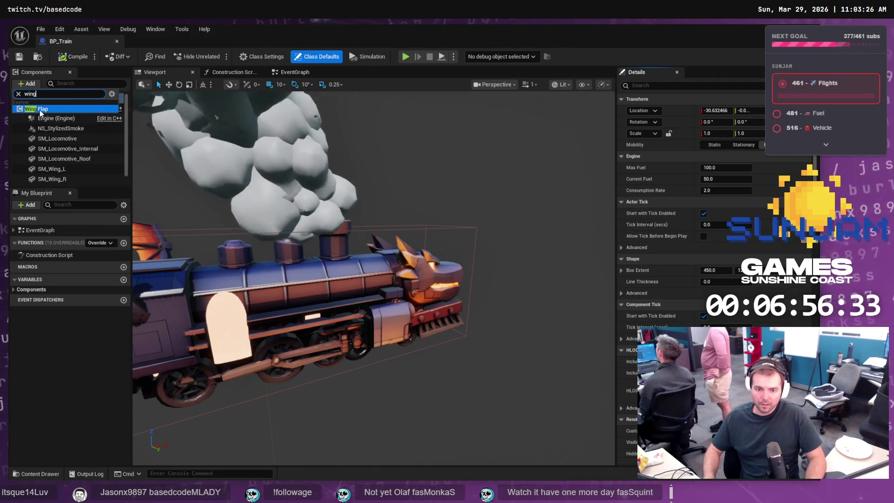
left_click(40, 109)
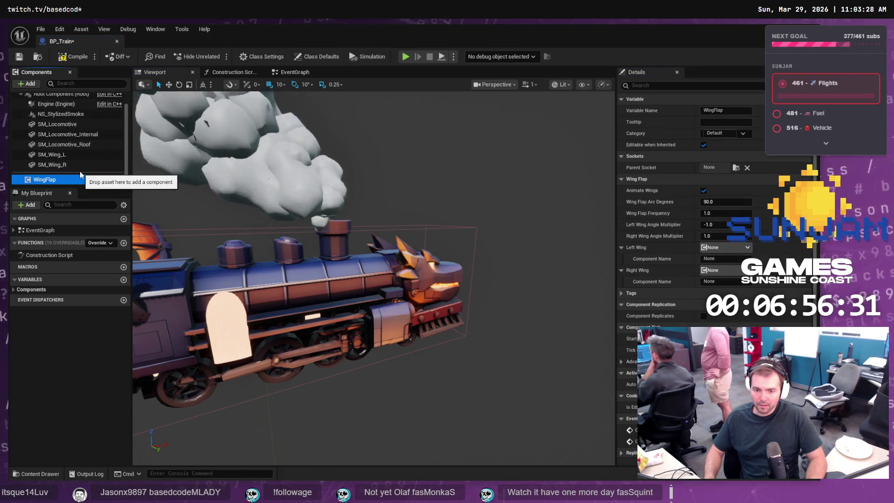
Step: Name WingFlap's Left Wing SM_Wing_L and Right Wing SM_Wing_R, then save BP_Train
left_click(75, 155)
left_click(75, 156)
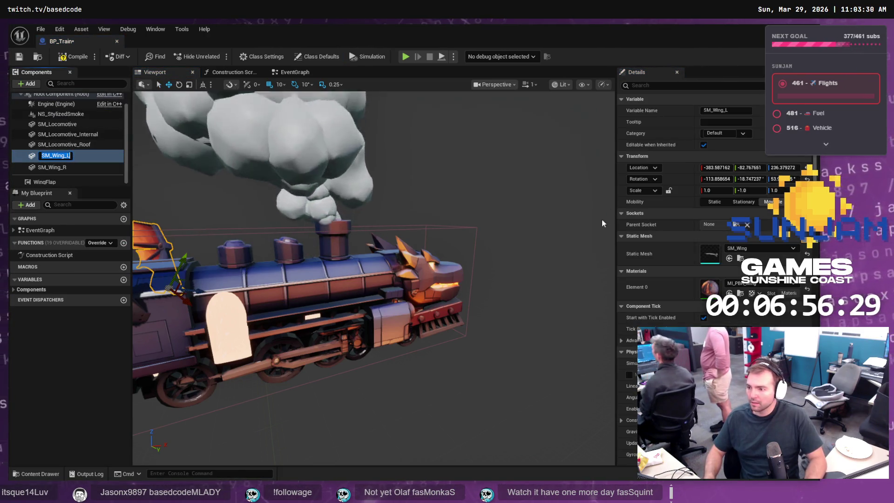
left_click(70, 164)
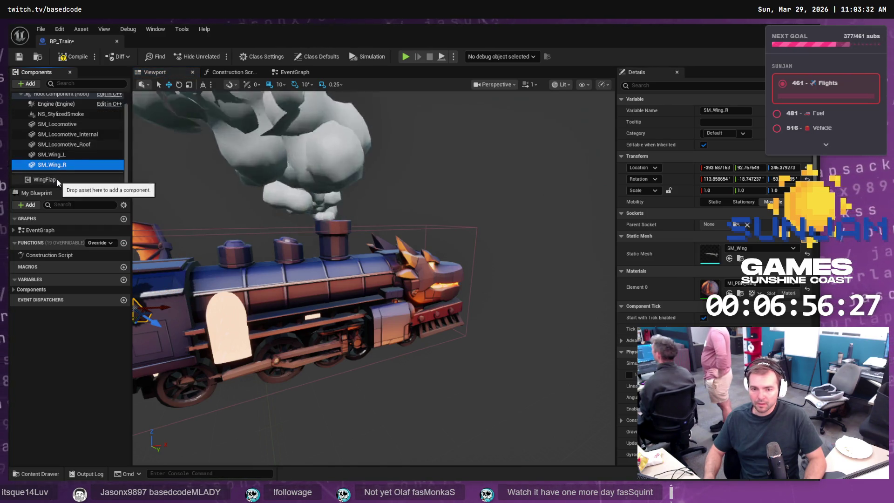
left_click(65, 180)
left_click(725, 258)
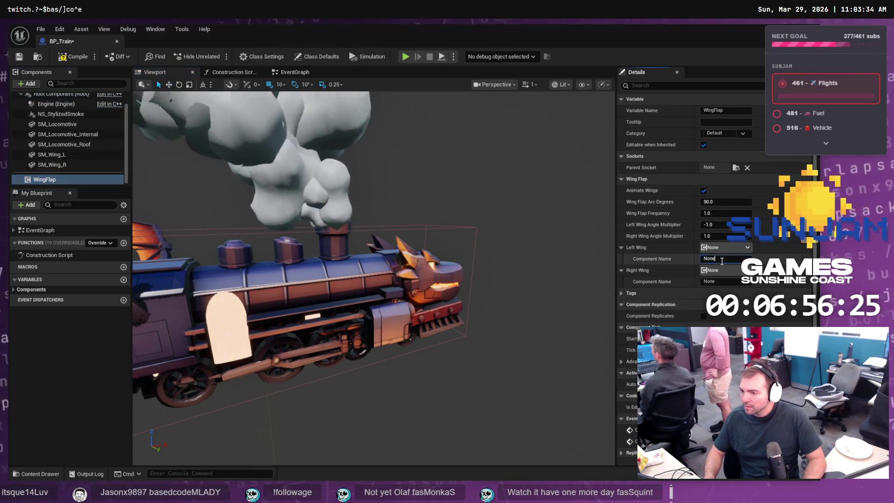
type("SM_Wing_L")
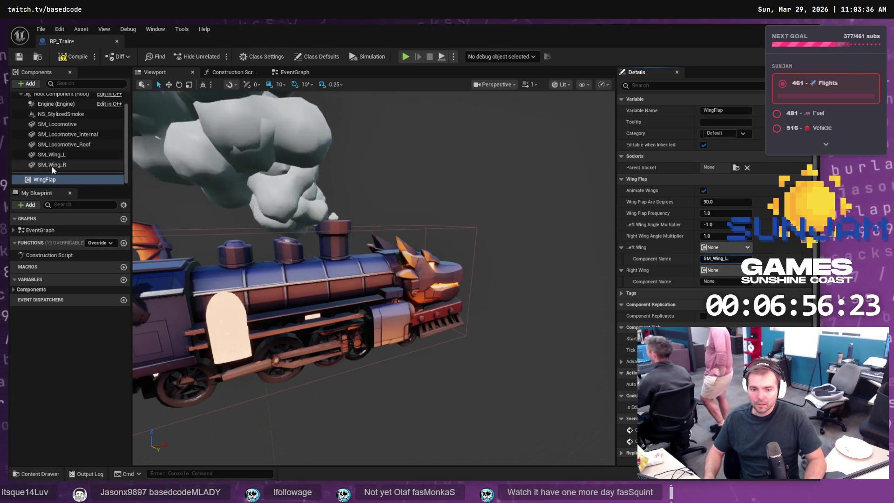
double_click(52, 166)
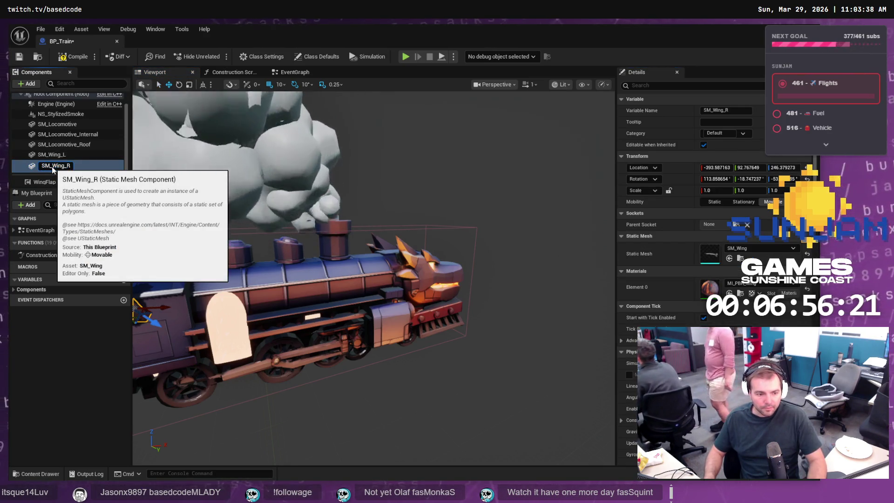
left_click(61, 166)
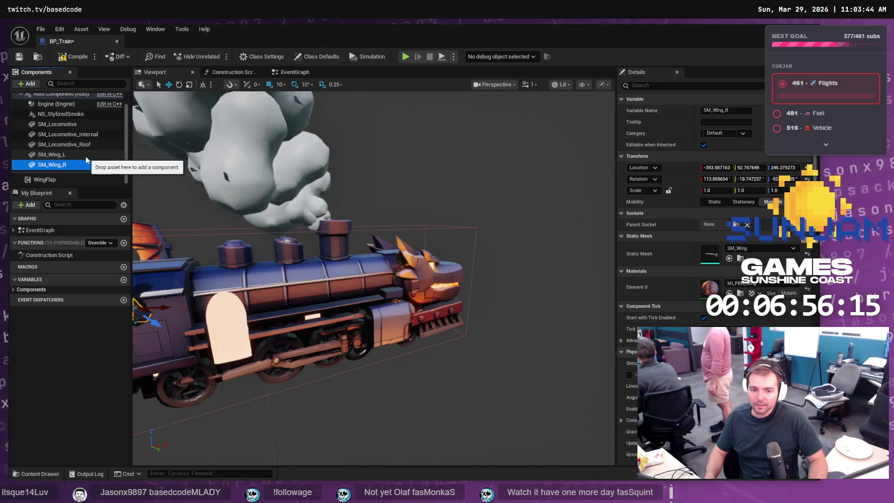
left_click(61, 182)
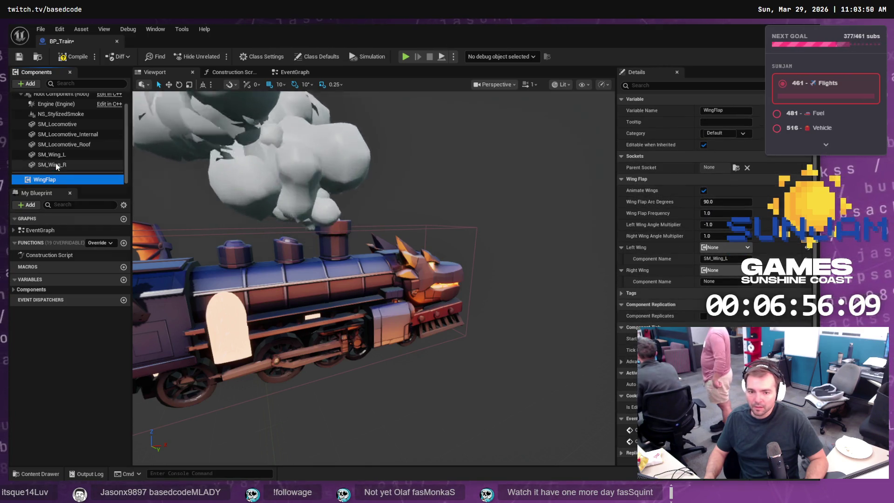
left_click(726, 281)
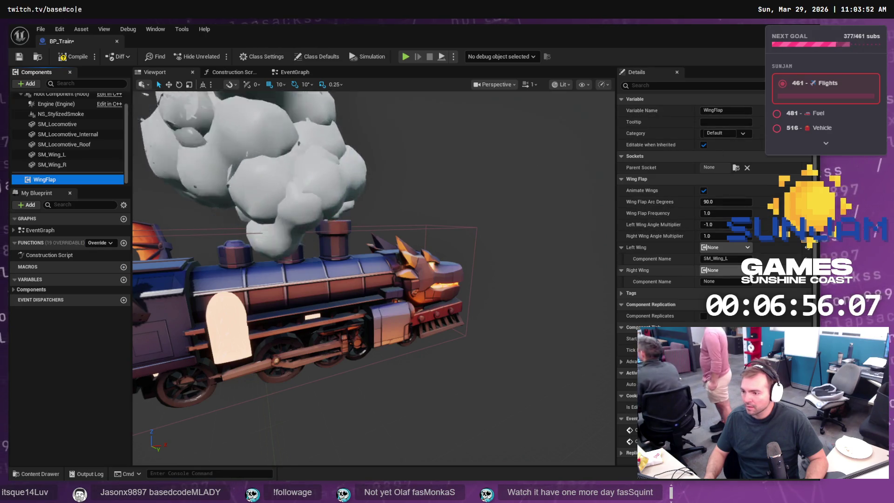
type("SM_Wing_R")
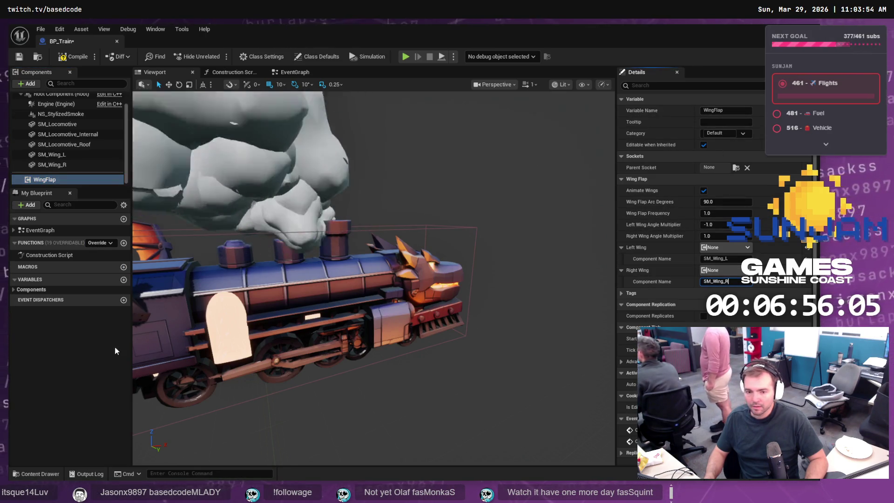
key("ctrl+s")
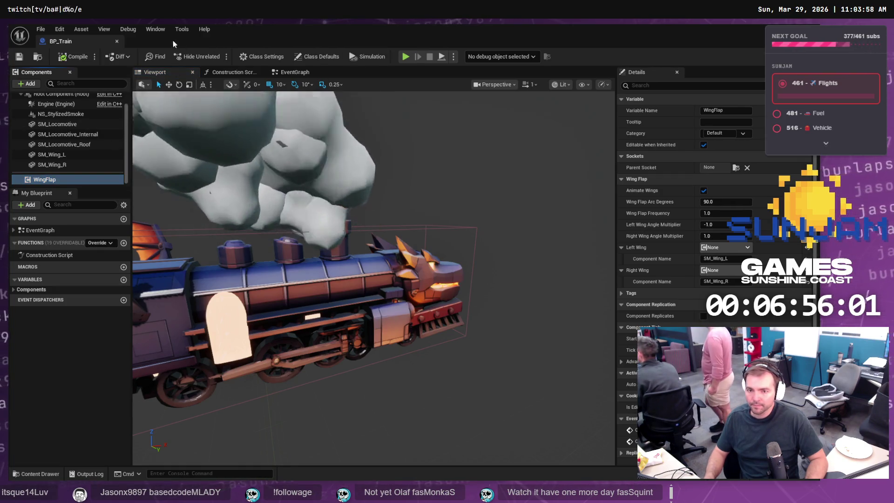
Step: Play-test LVL_TestMap with the train running, then stop the session
left_click(752, 78)
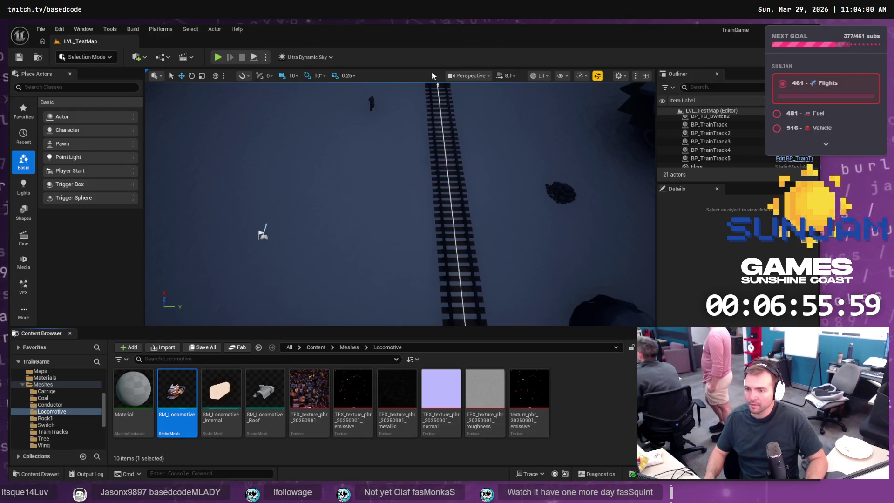
key("alt+p")
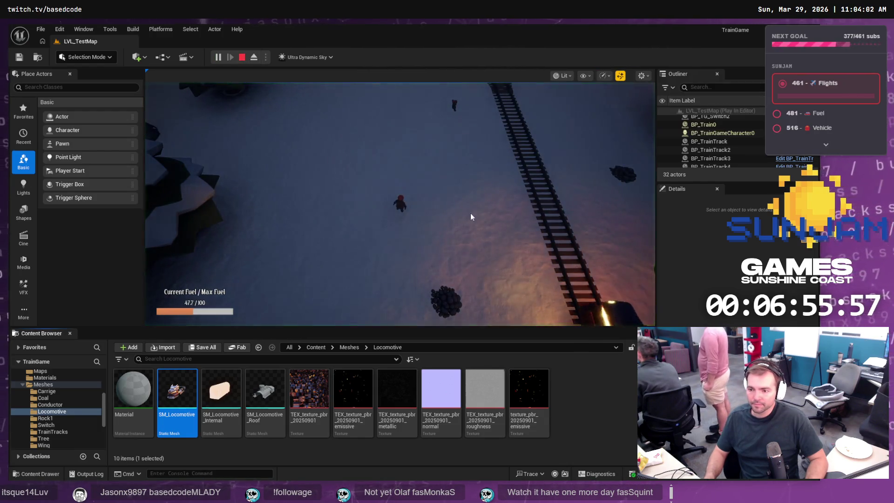
left_click(471, 216)
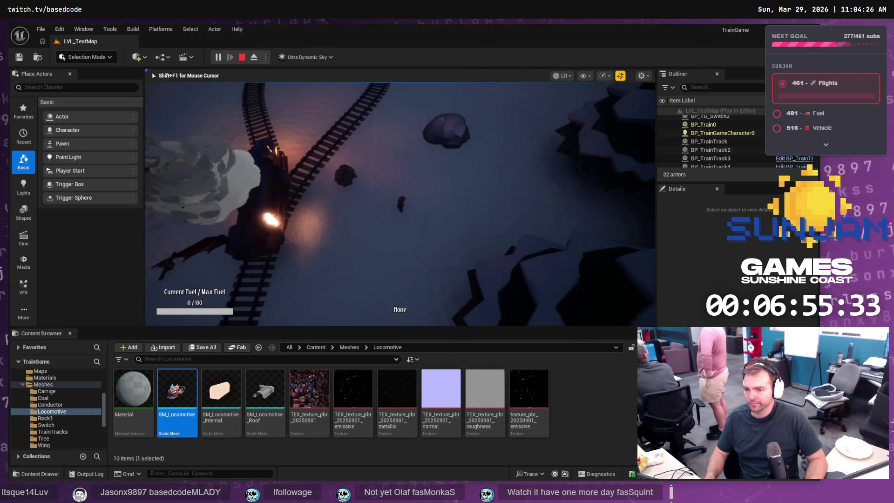
key("Escape")
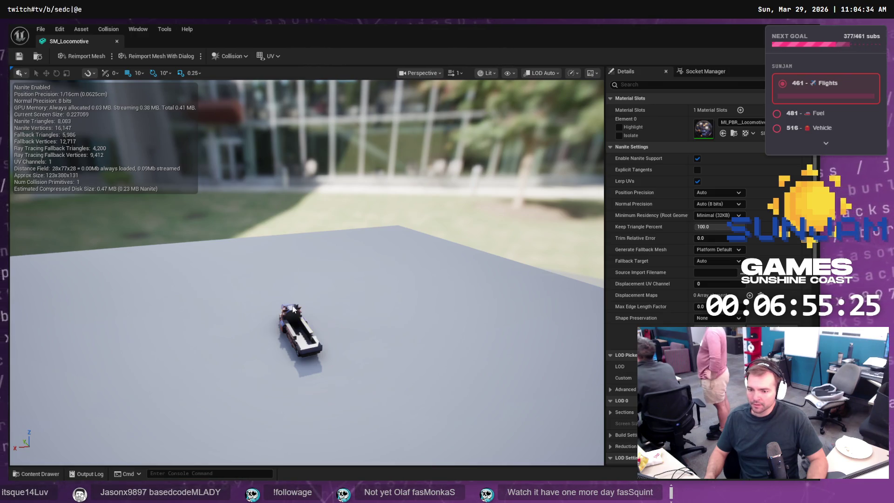
Step: Inspect the locomotive up close, then close the SM_Locomotive mesh editor
mouse_move(325, 304)
left_mouse_down()
mouse_move(308, 301)
mouse_move(368, 287)
mouse_move(328, 297)
left_mouse_up()
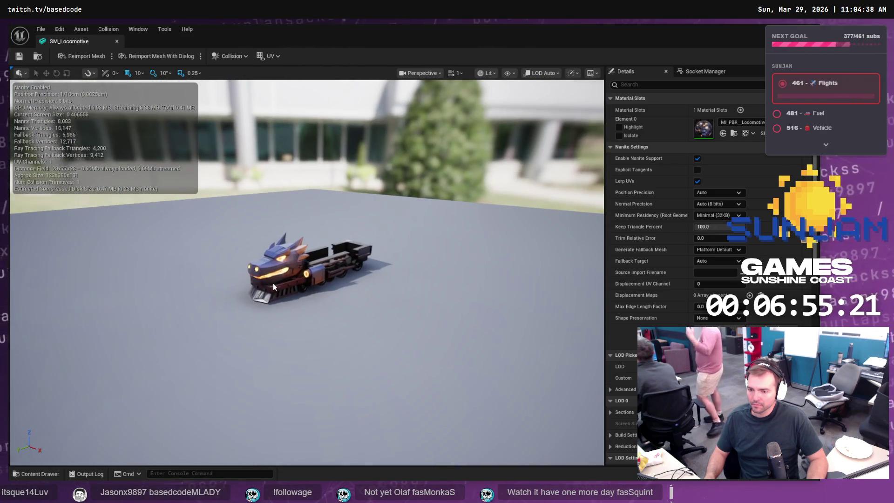
left_click(116, 41)
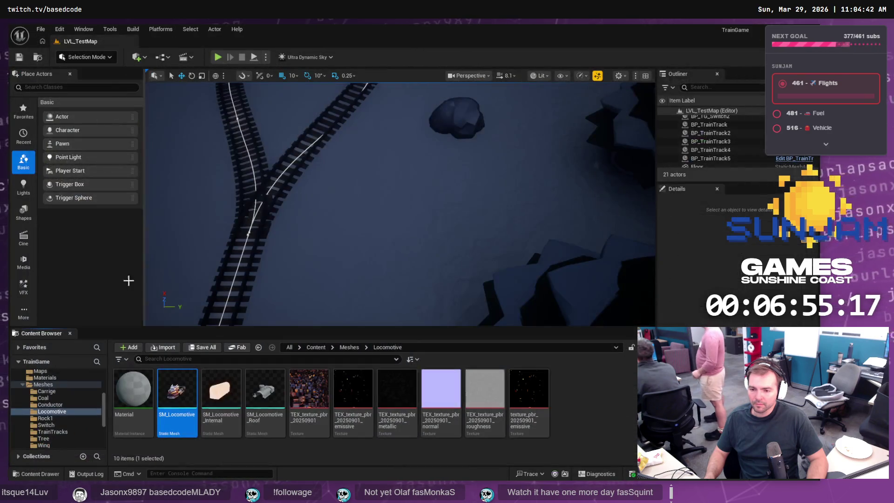
mouse_move(192, 389)
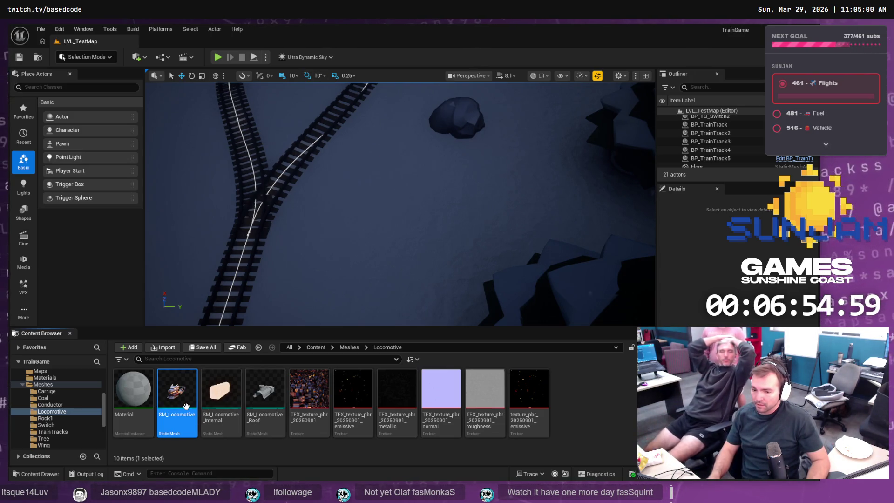
mouse_move(184, 406)
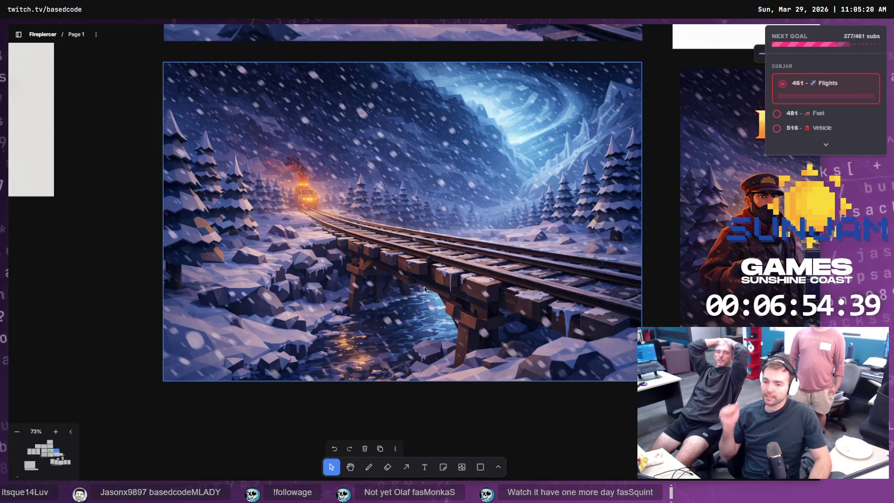
Step: Ask ChatGPT to isolate the bridge, end the tracks at the ground and re-centre the shot
key("alt+Tab")
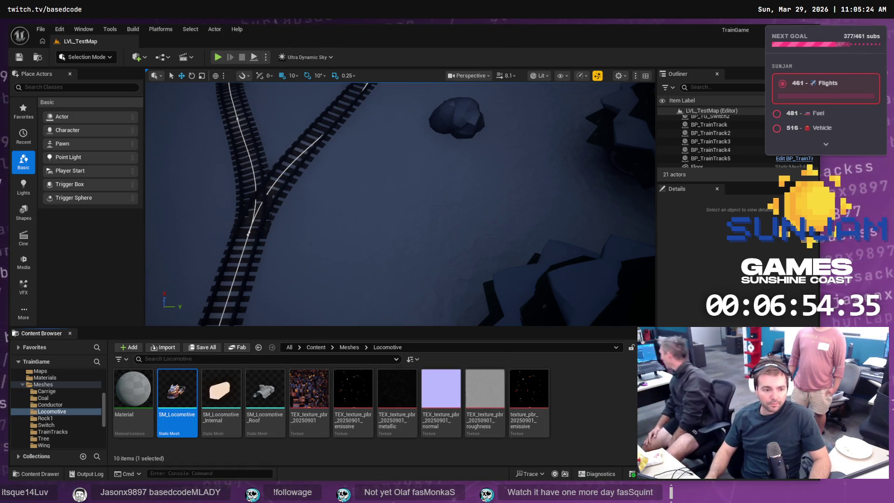
key("alt+Tab")
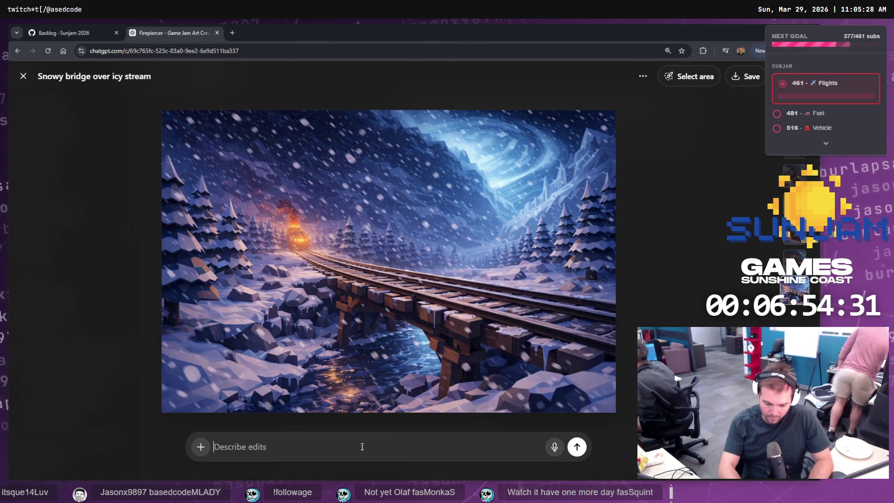
type("Is")
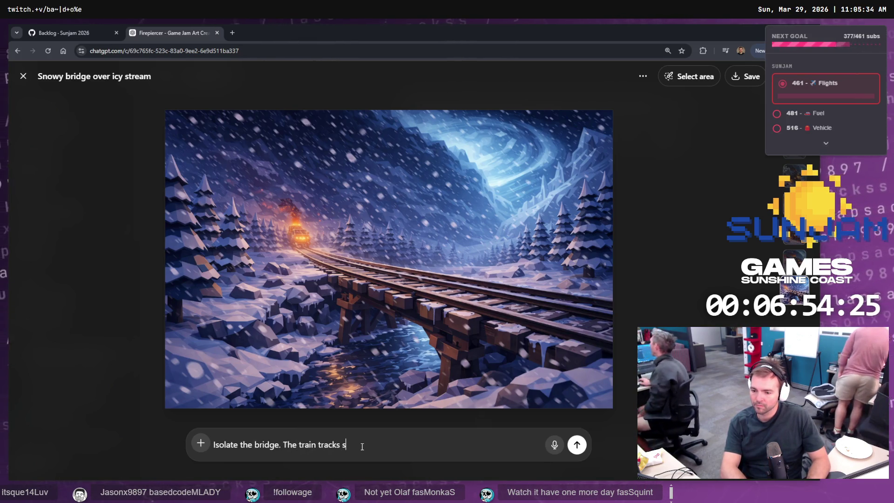
type("ould stop where the")
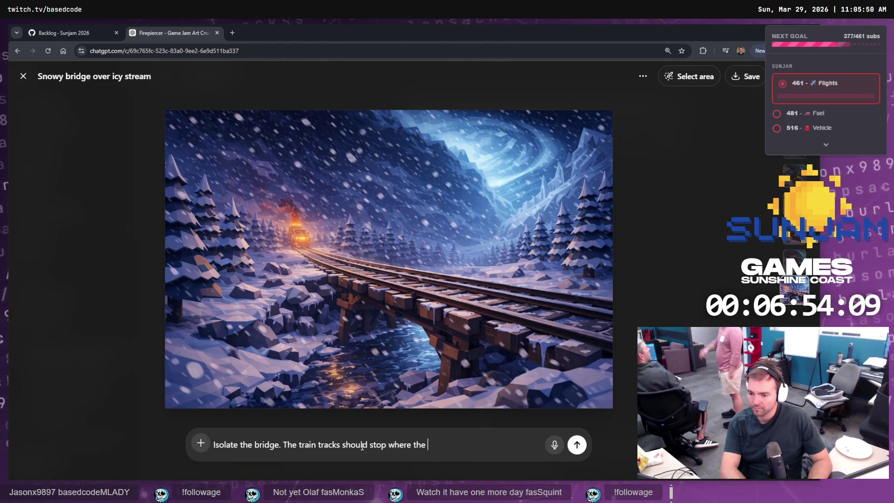
key("BackSpace")
key("BackSpace")
key("BackSpace")
type("at the gro")
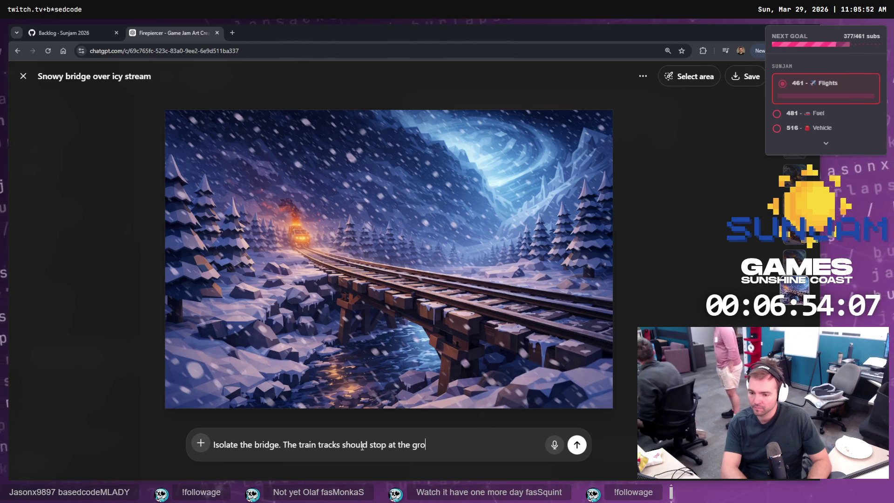
type("und on each edge. Re")
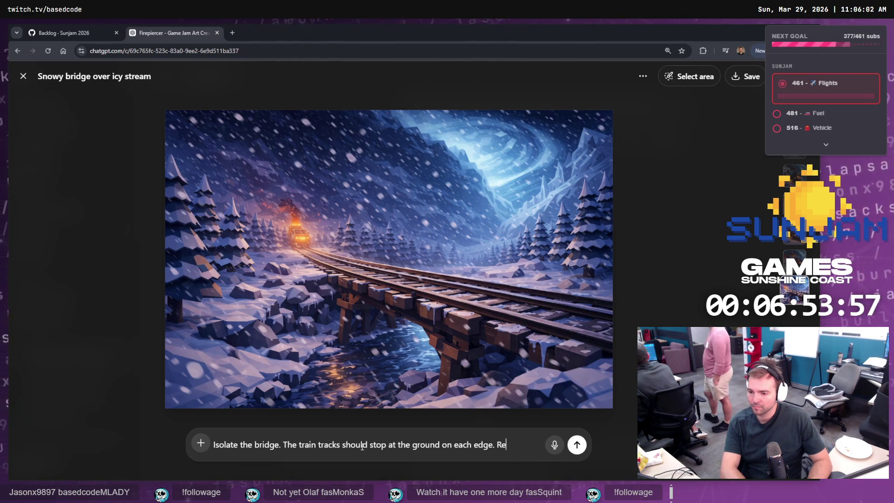
type("move every")
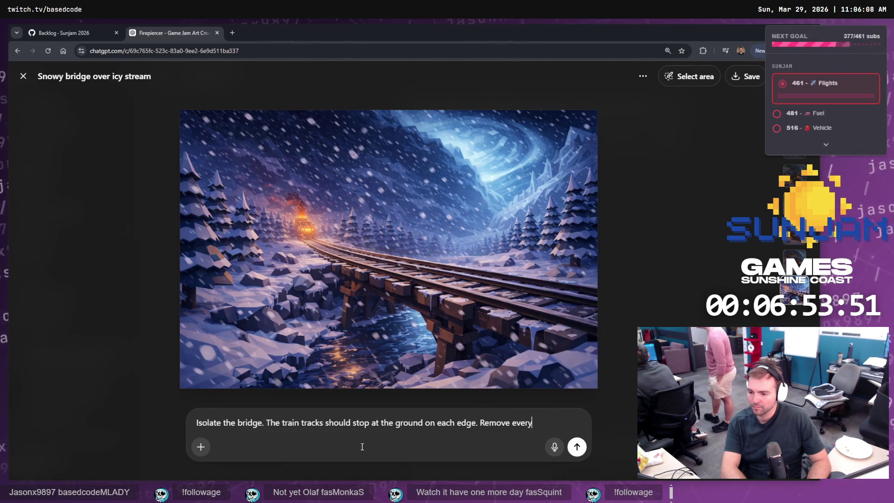
type(" teh brid")
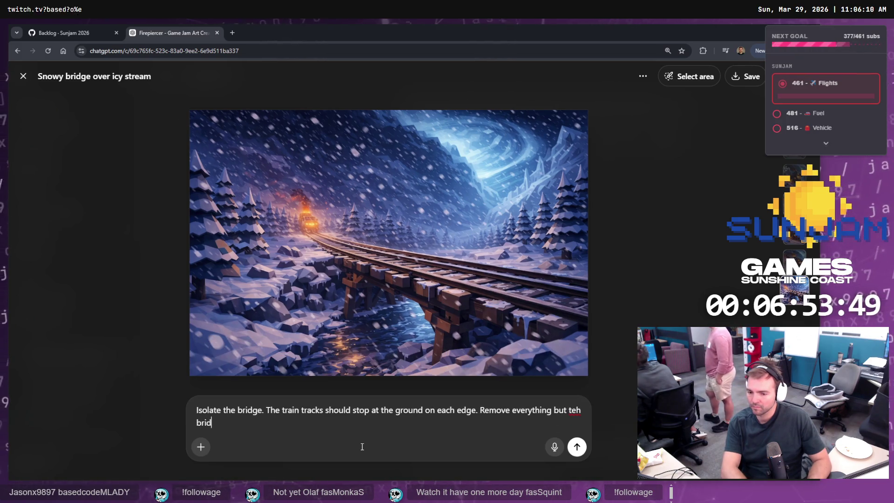
key("BackSpace")
key("BackSpace")
key("BackSpace")
key("BackSpace")
key("BackSpace")
key("BackSpace")
key("BackSpace")
type("he bri")
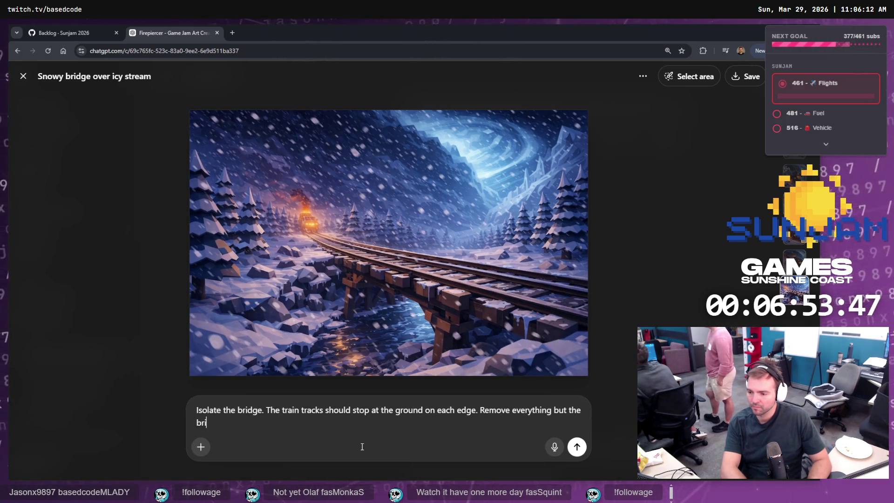
type("dge and re-centre the")
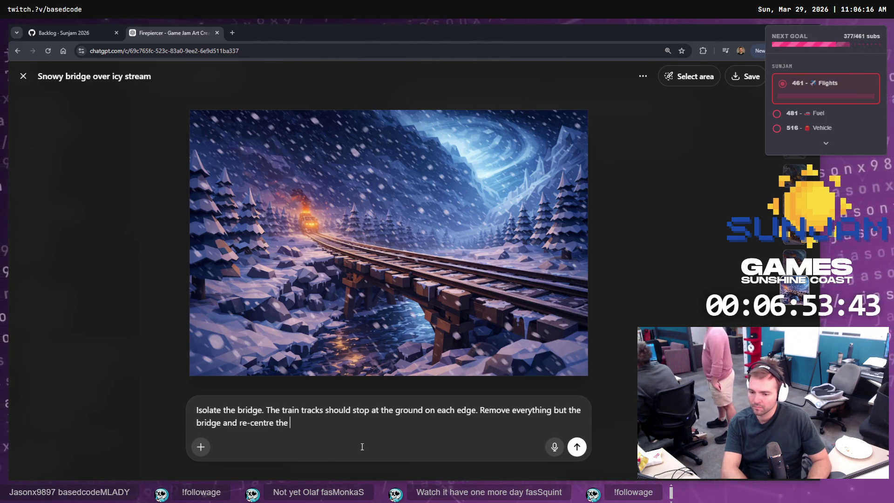
type(" shot.")
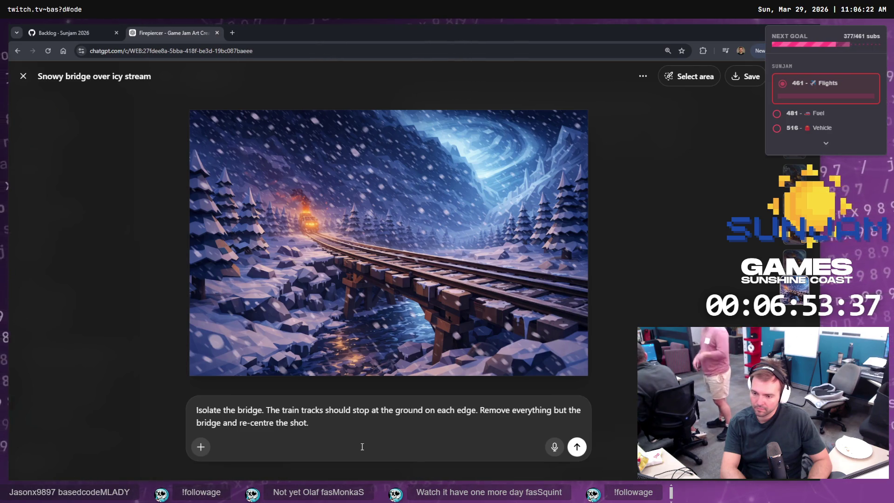
key("Return")
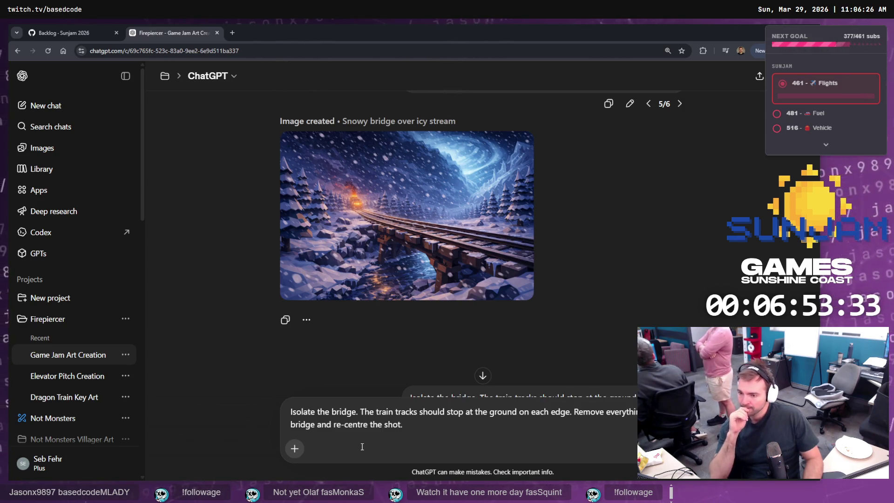
Step: Clear the leftover prompt text from the ChatGPT message box
scroll(446, 301, "down", 2)
scroll(446, 301, "down", 5)
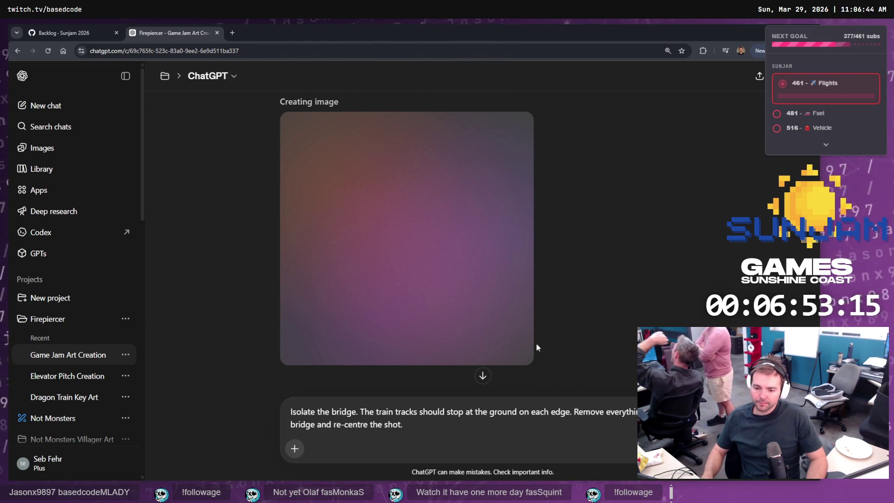
triple_click(469, 422)
key("BackSpace")
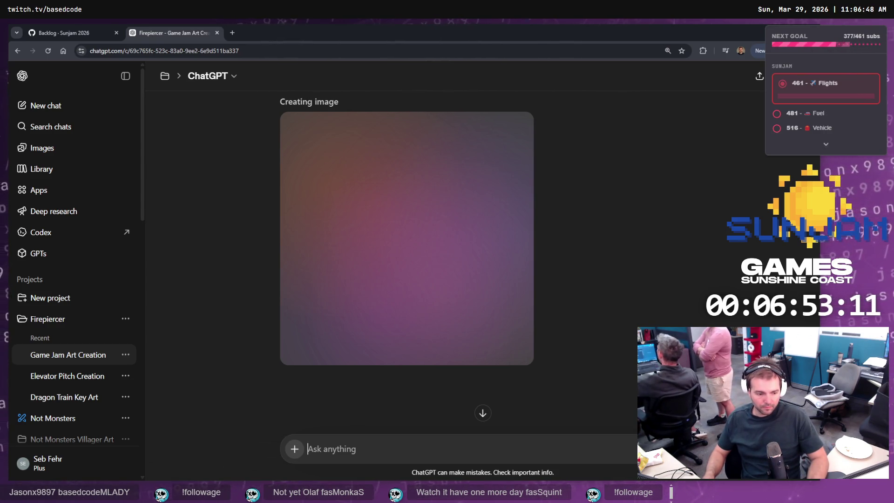
key("alt+Tab")
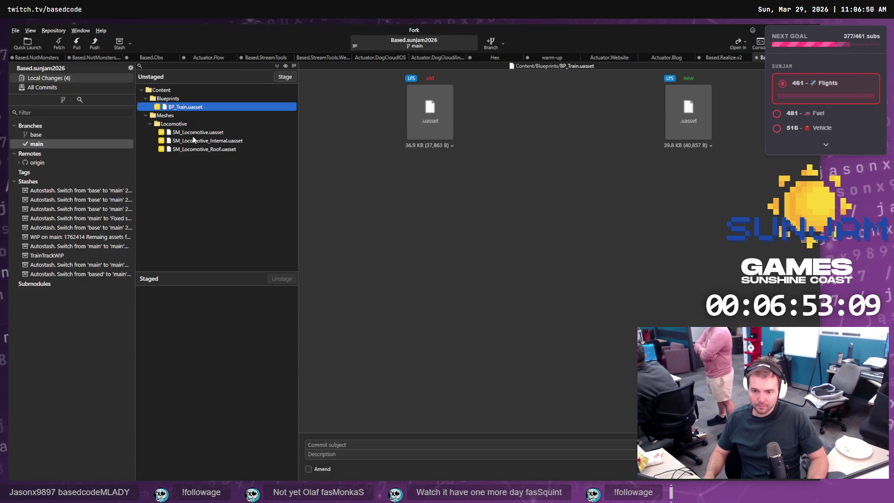
Step: Stage the three Locomotive mesh files and BP_Train.uasset and amend them into the previous commit
left_click(196, 133)
left_click(204, 149, "shift")
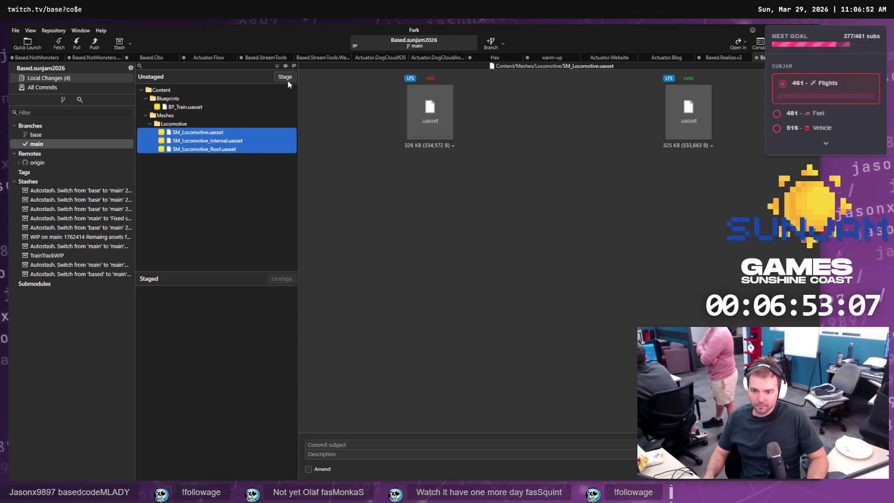
left_click(286, 78)
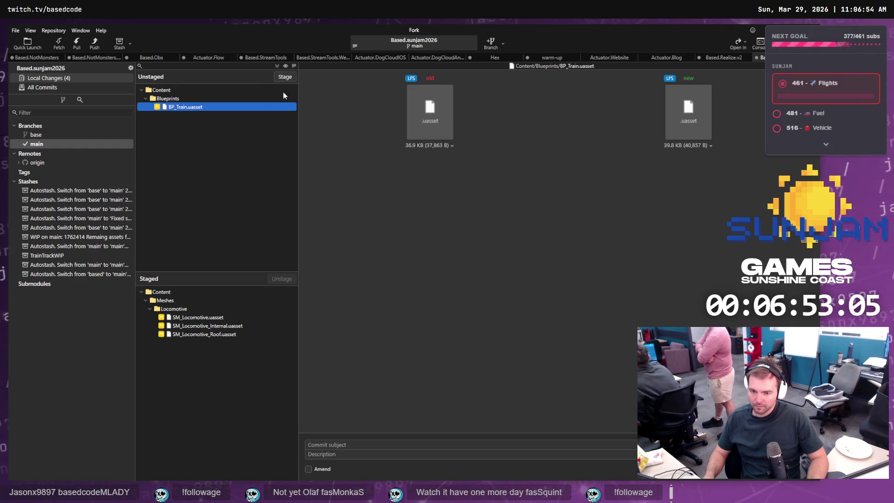
left_click(285, 78)
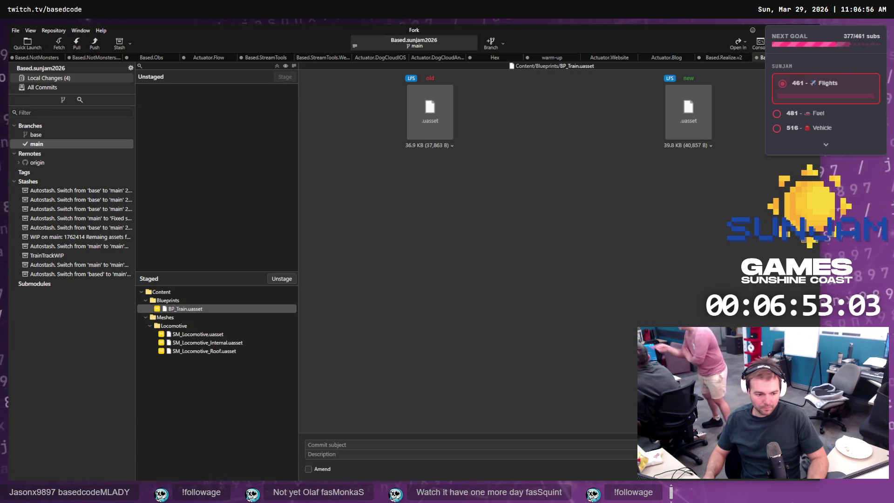
key("alt+Tab")
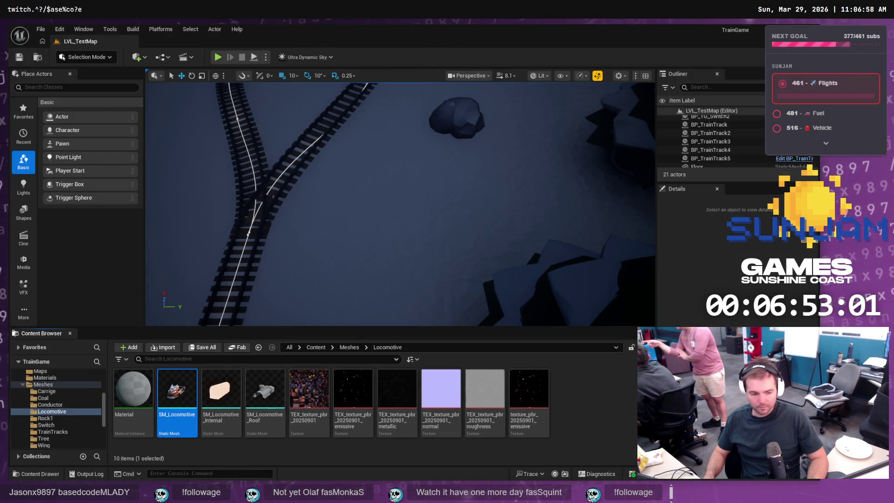
key("alt+Tab")
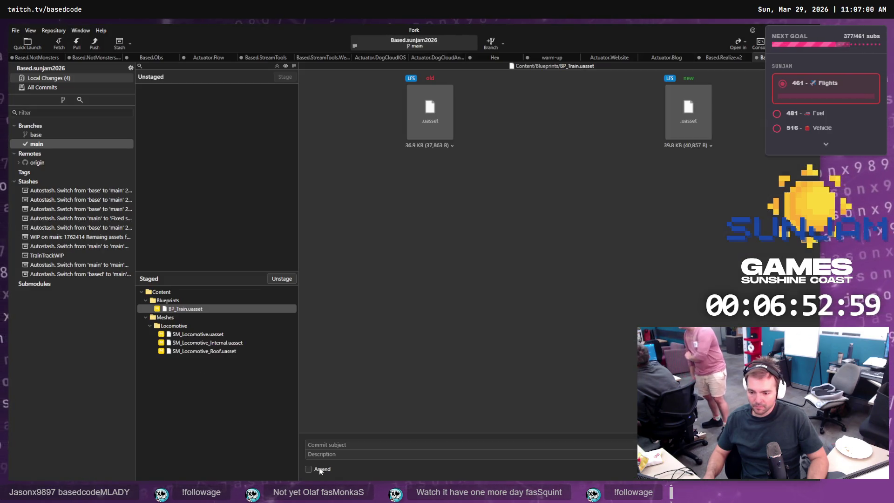
left_click(320, 470)
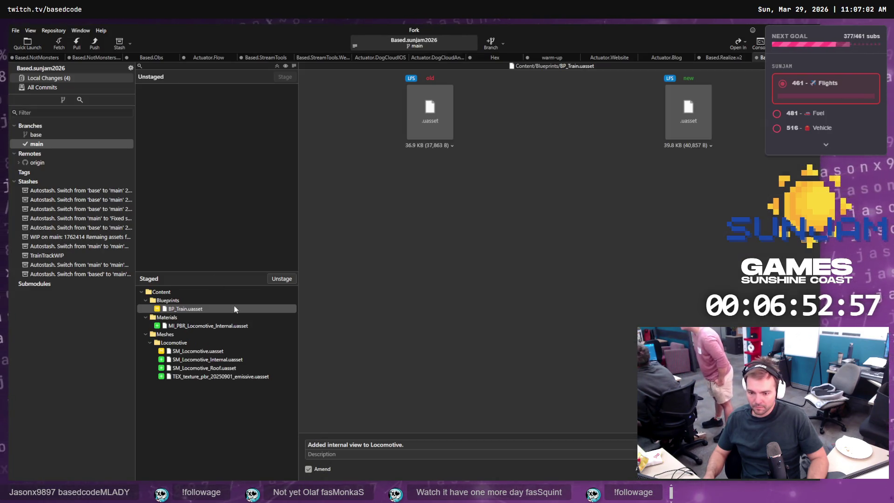
key("ctrl+Return")
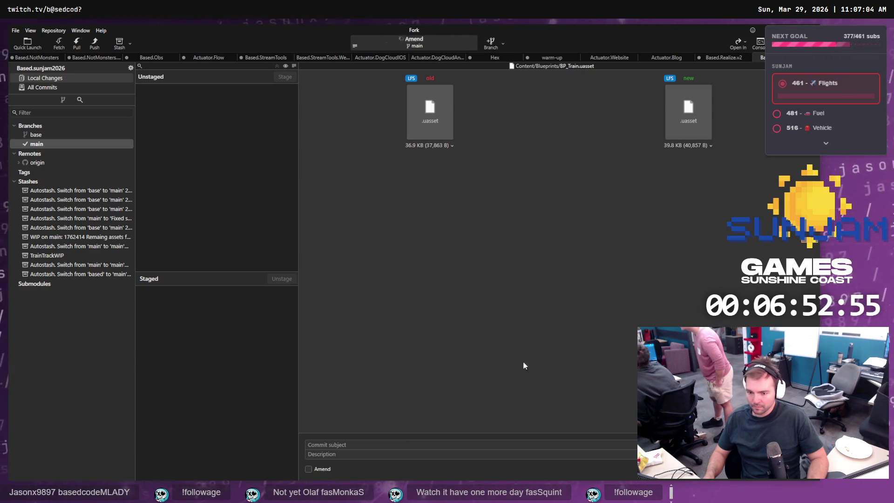
Step: Force-push the main branch to origin
left_click(38, 144)
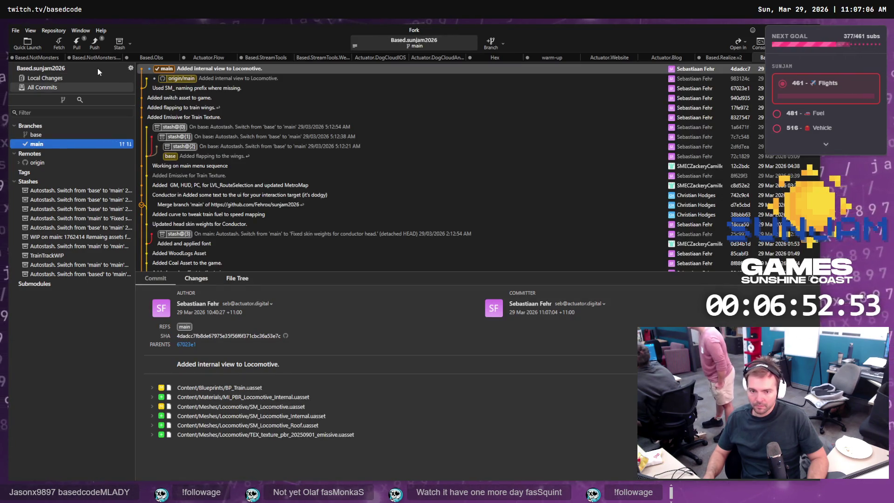
left_click(167, 69)
right_click(167, 69)
mouse_move(246, 80)
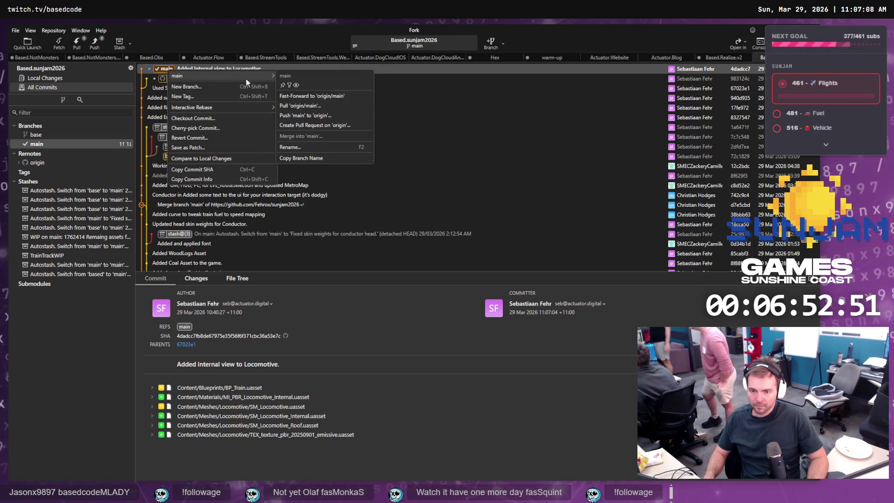
left_click(320, 119)
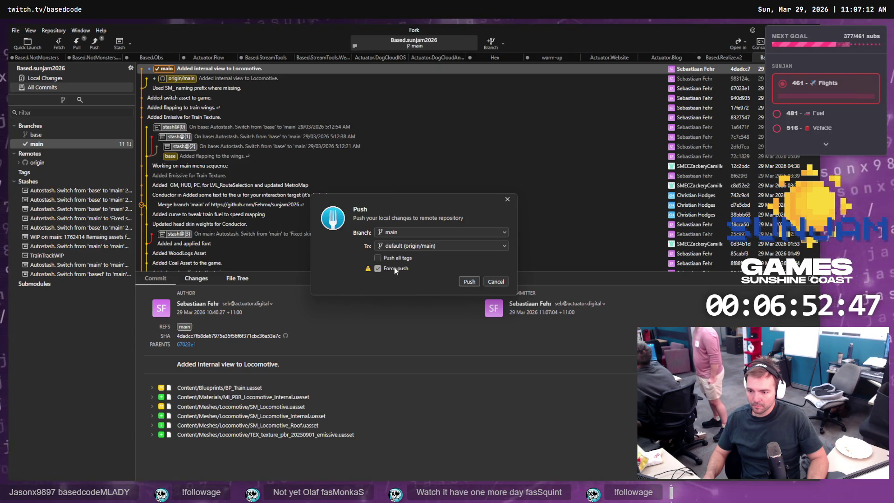
left_click(462, 283)
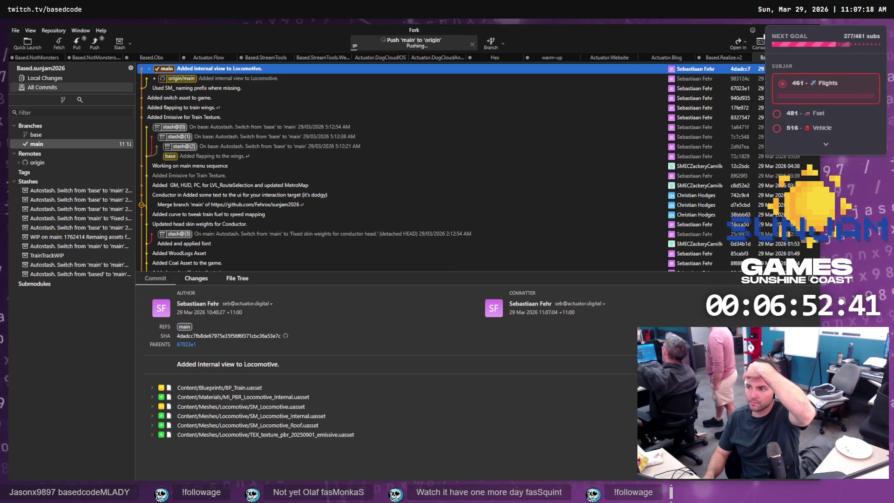
key("alt+Tab")
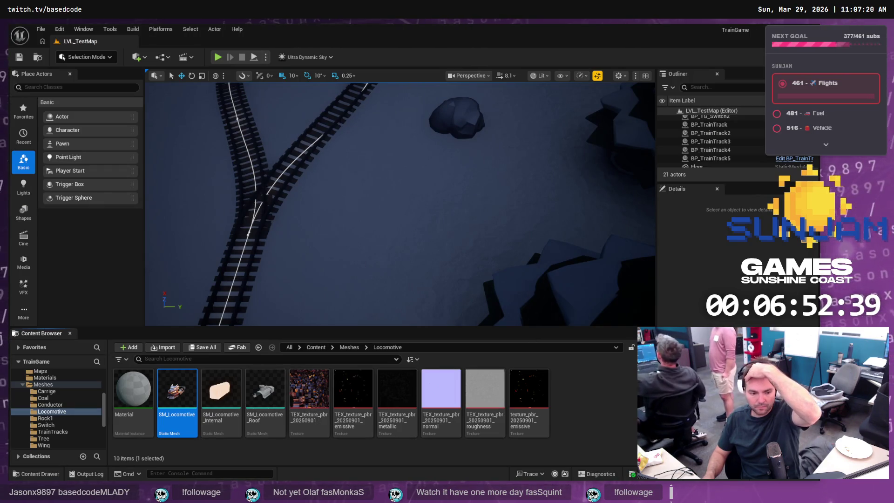
Step: Send ChatGPT the prompt 'Look at this directly from the side.' for a side-view bridge image
key("alt+Tab")
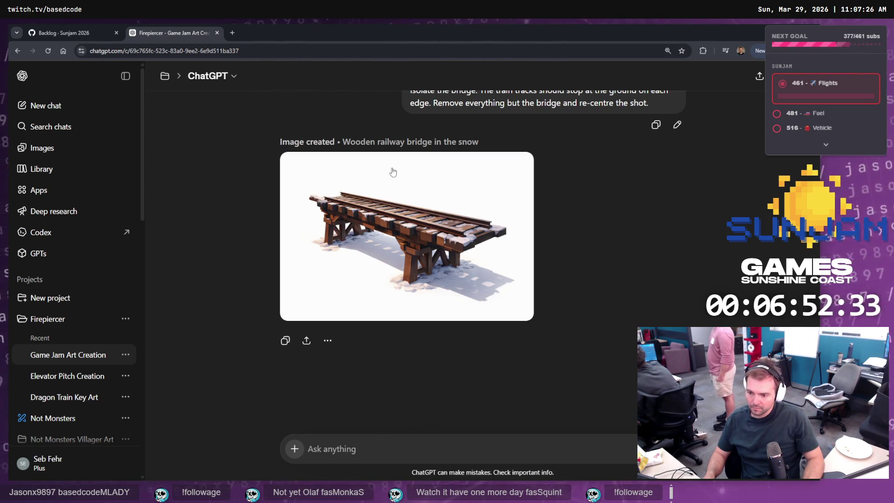
left_click(374, 455)
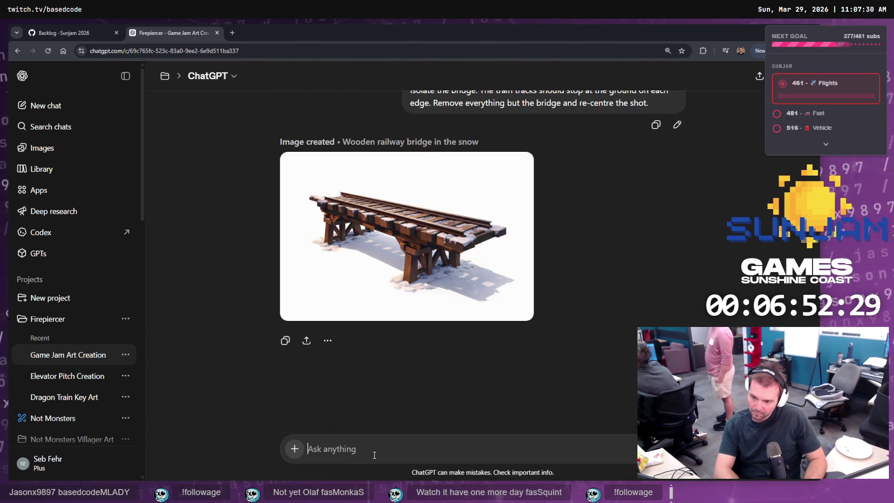
scroll(472, 209, "up", 1)
scroll(472, 209, "up", 4)
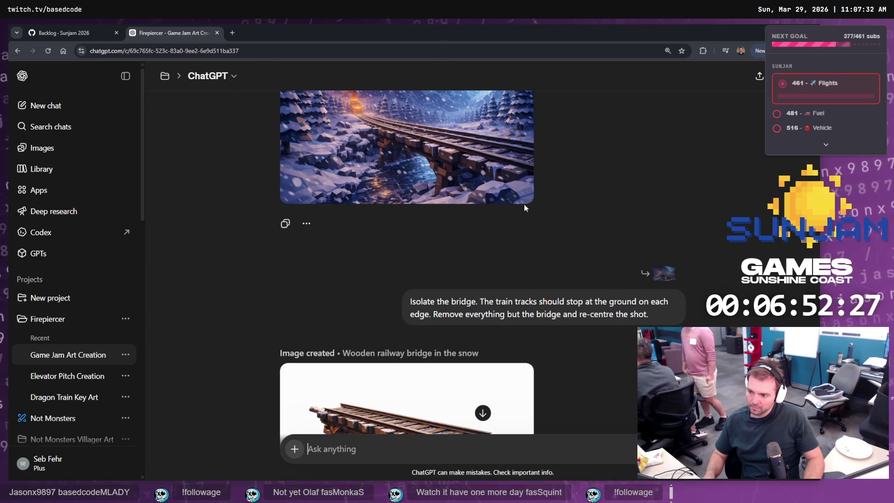
scroll(465, 182, "down", 5)
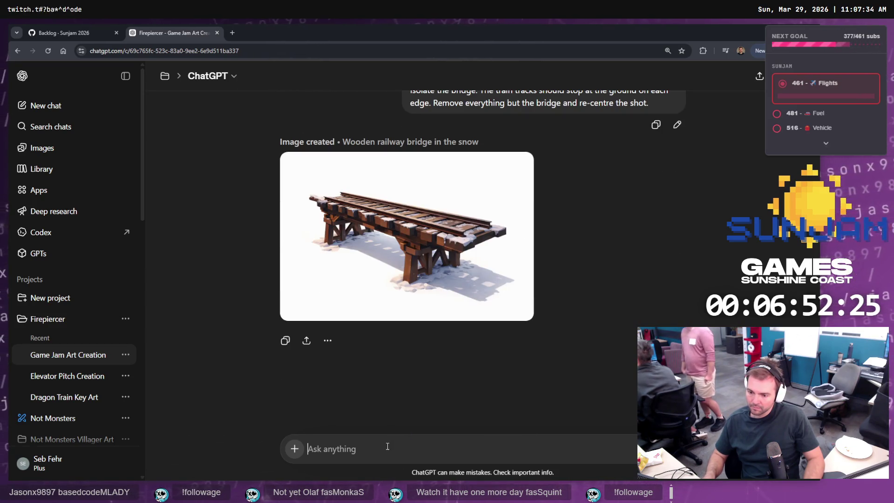
type("Look at this from")
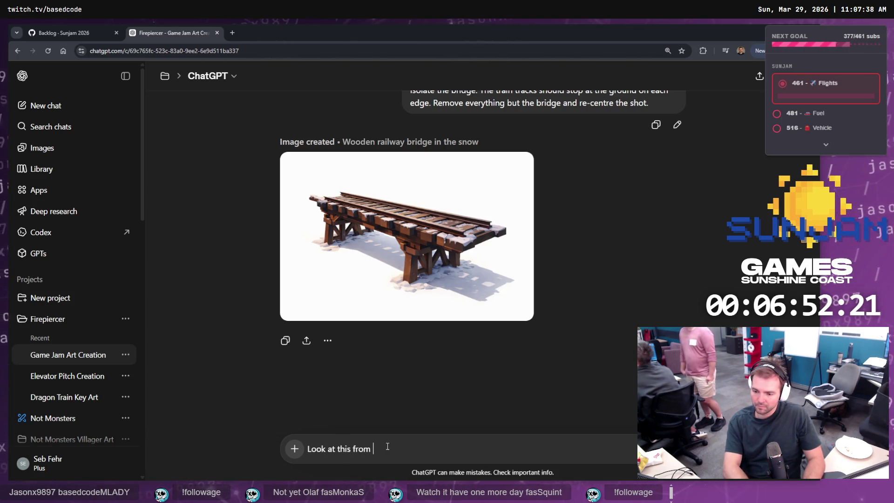
type("the side in")
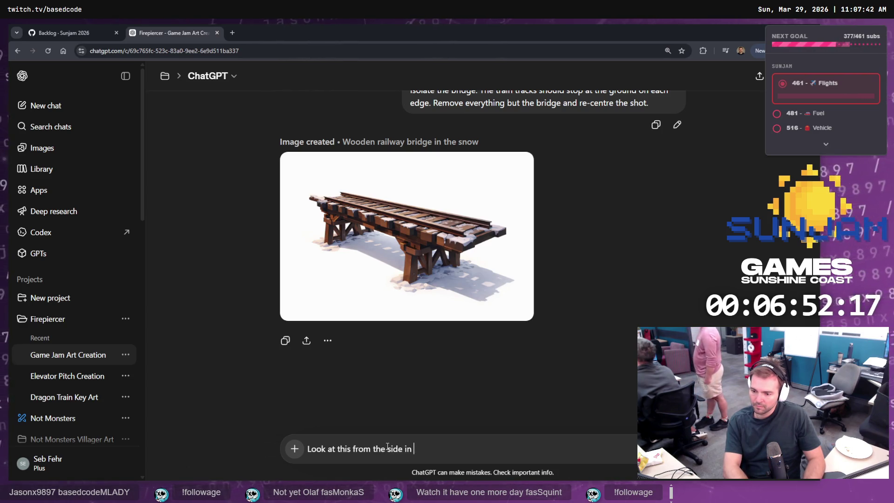
type("autho")
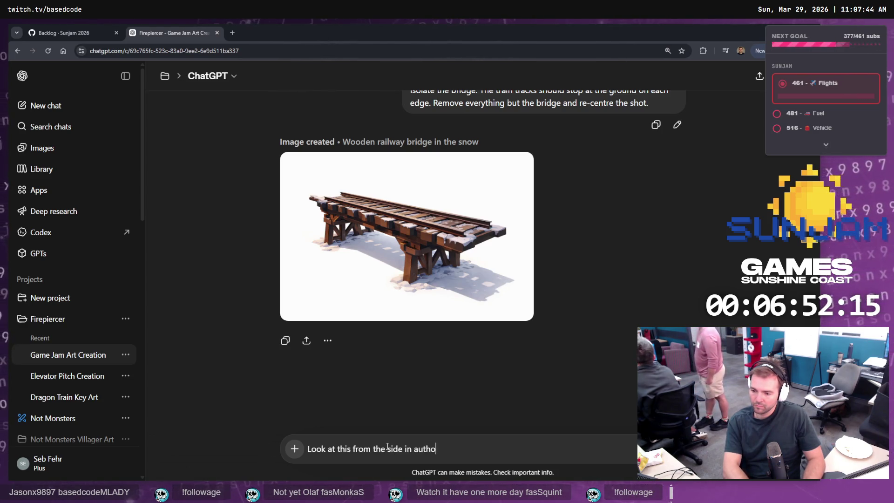
key("ctrl+BackSpace")
key("ctrl+BackSpace")
key("ctrl+BackSpace")
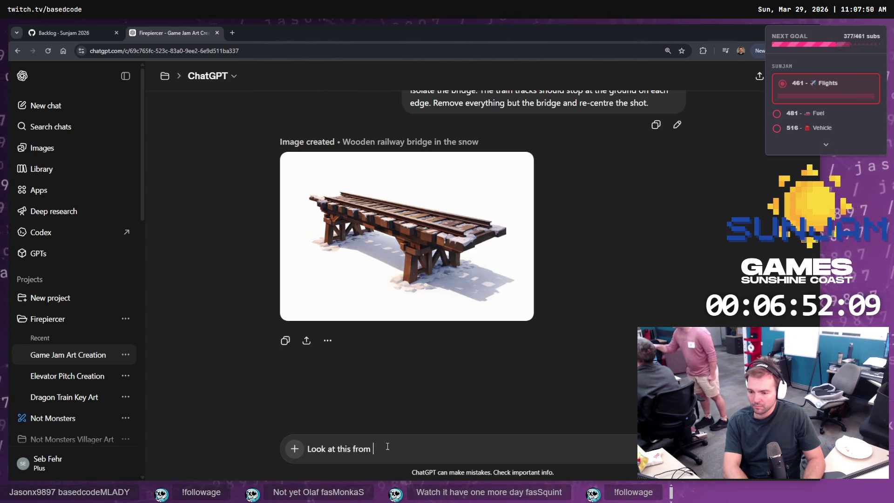
type("directly rom the side.")
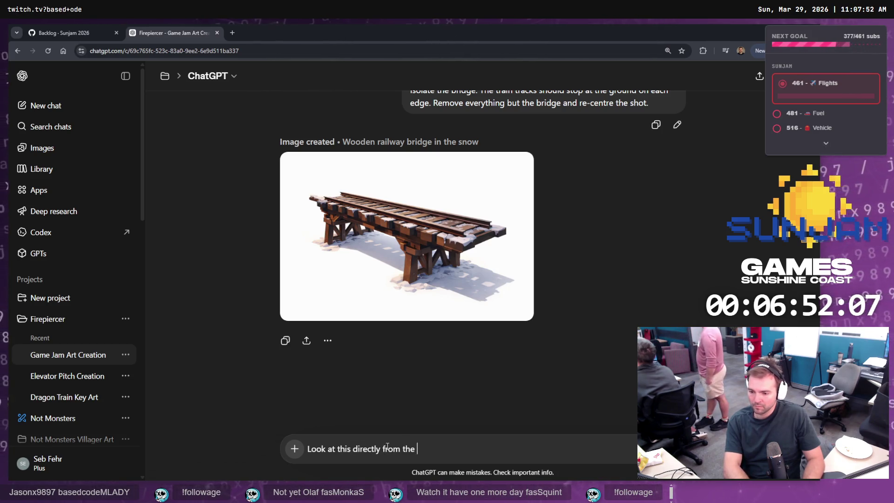
key("ctrl+a")
key("ctrl+c")
key("Return")
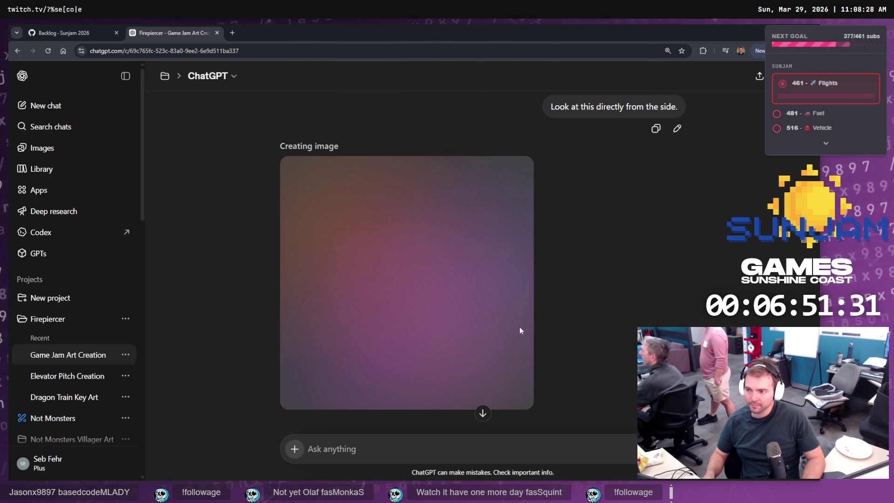
key("ctrl+v")
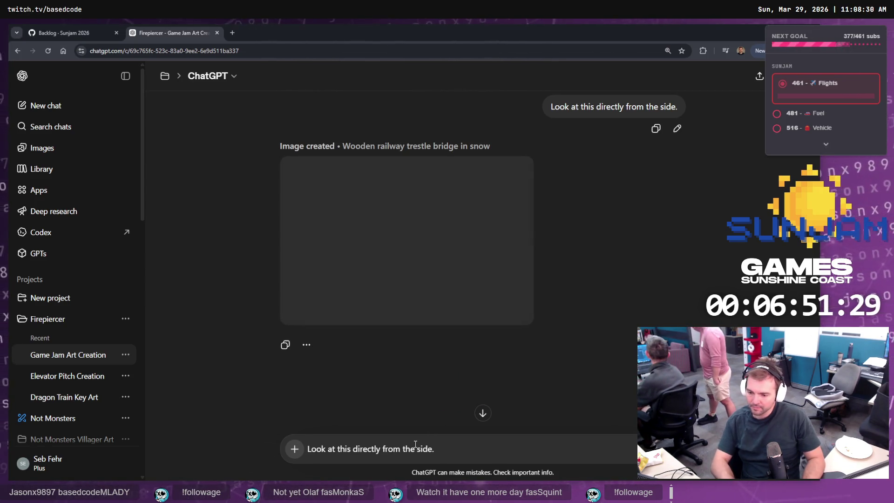
Step: Request a top view of the bridge by changing 'side' to 'top' and review the result
double_click(415, 444)
type("top")
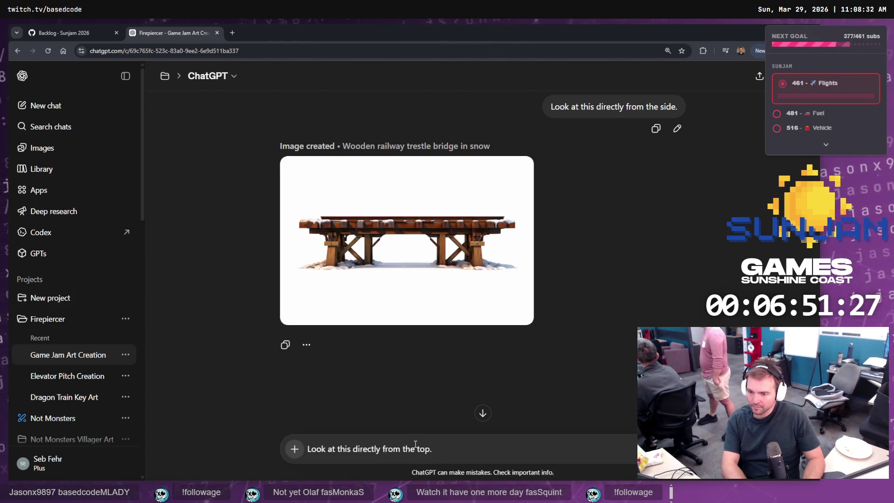
key("Return")
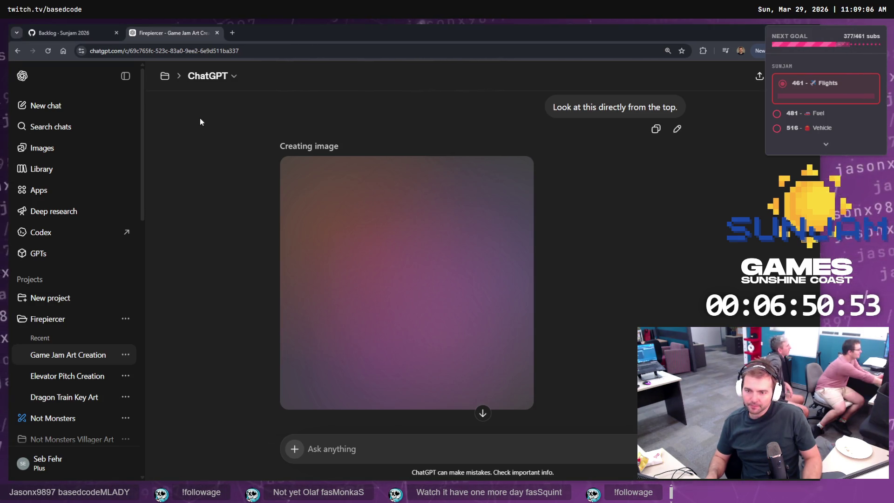
scroll(459, 164, "up", 5)
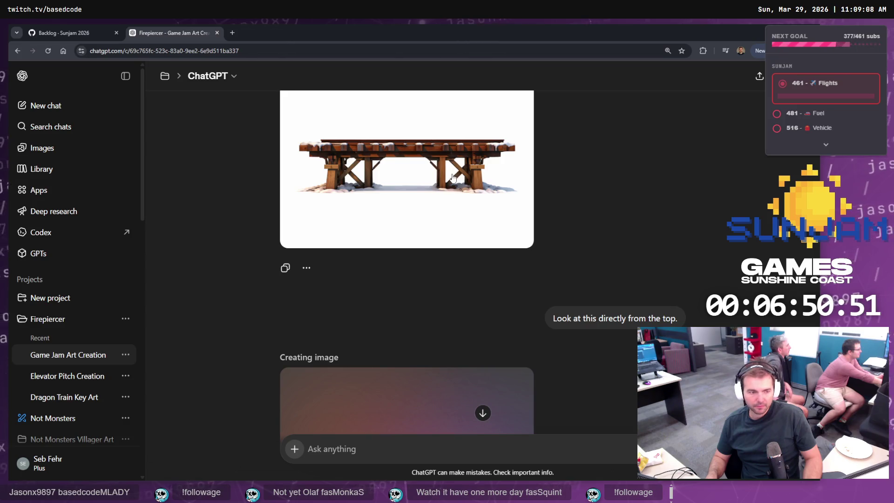
mouse_move(453, 177)
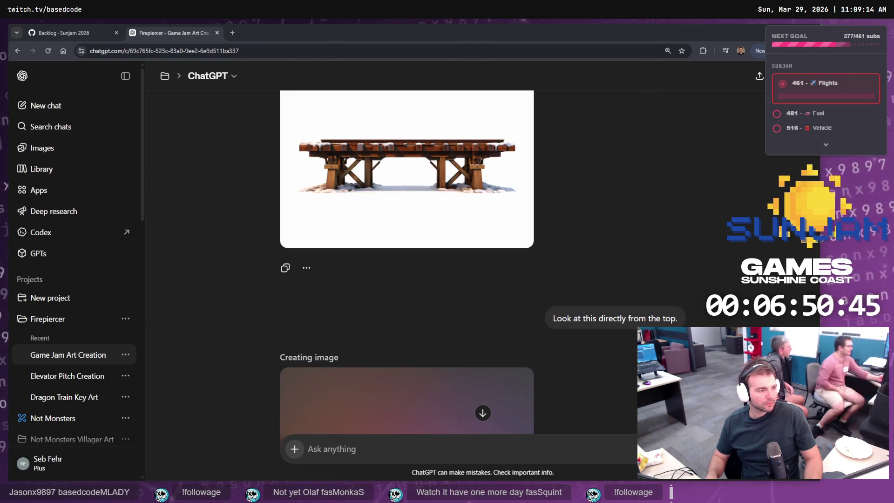
mouse_move(420, 178)
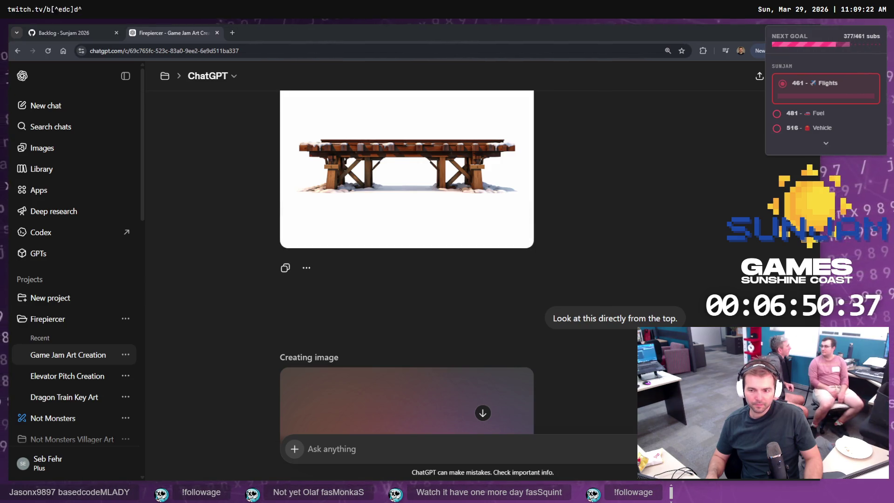
scroll(392, 415, "down", 3)
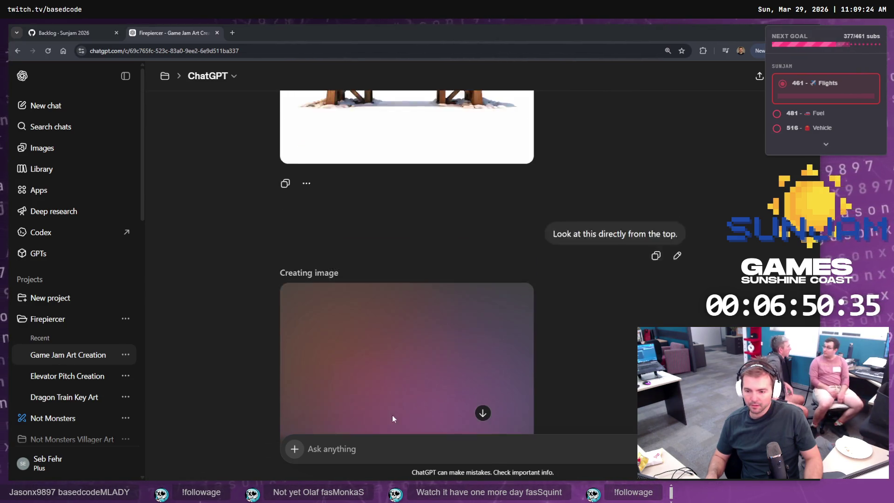
Step: Send 'Look at this directly from the Front.' to get a front view of the bridge
type("Look at this directly from the side.")
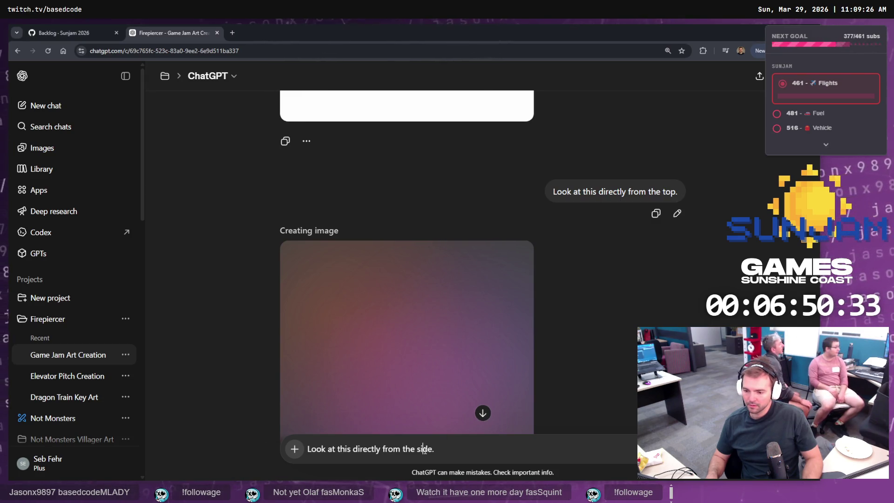
double_click(424, 450)
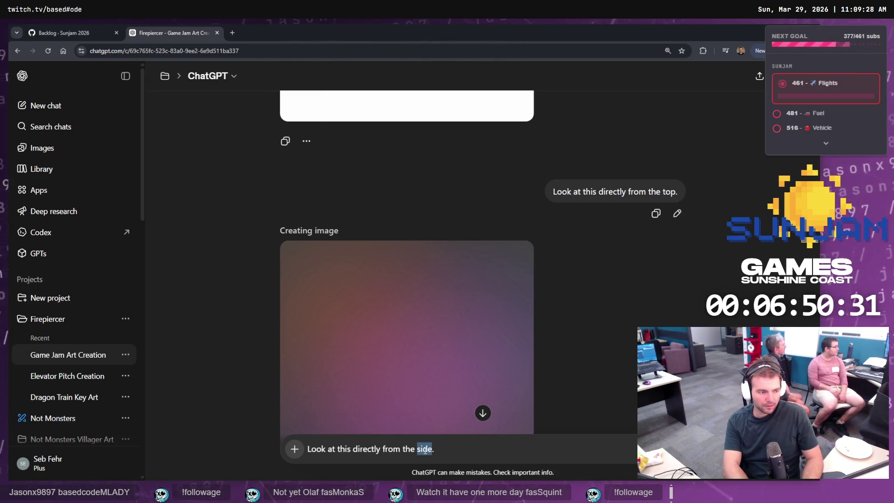
type("Front")
key("Delete")
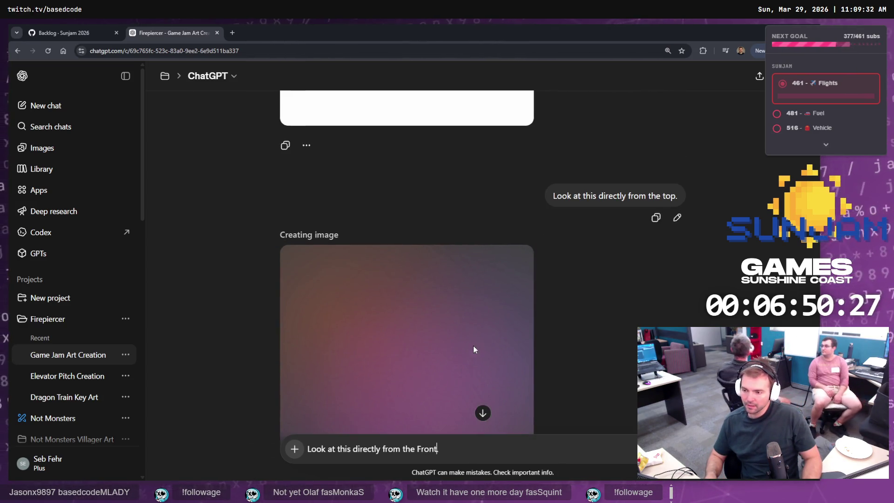
type(".")
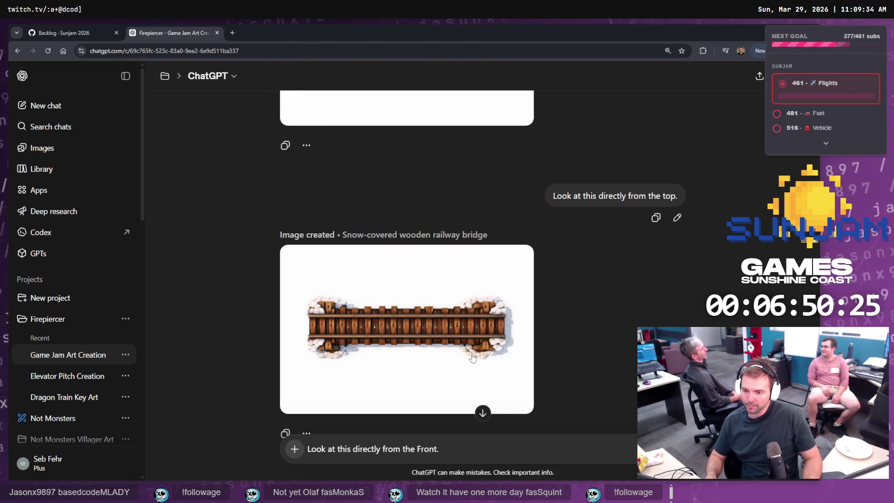
key("BackSpace")
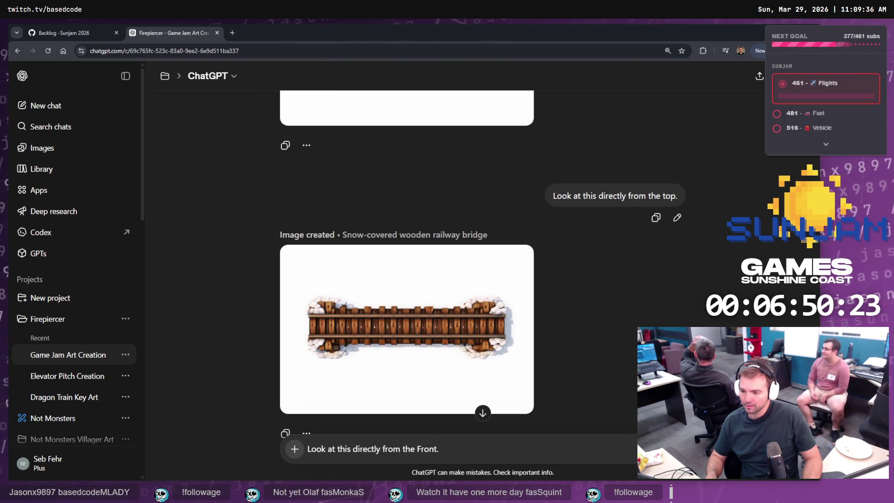
key("Return")
scroll(579, 275, "up", 5)
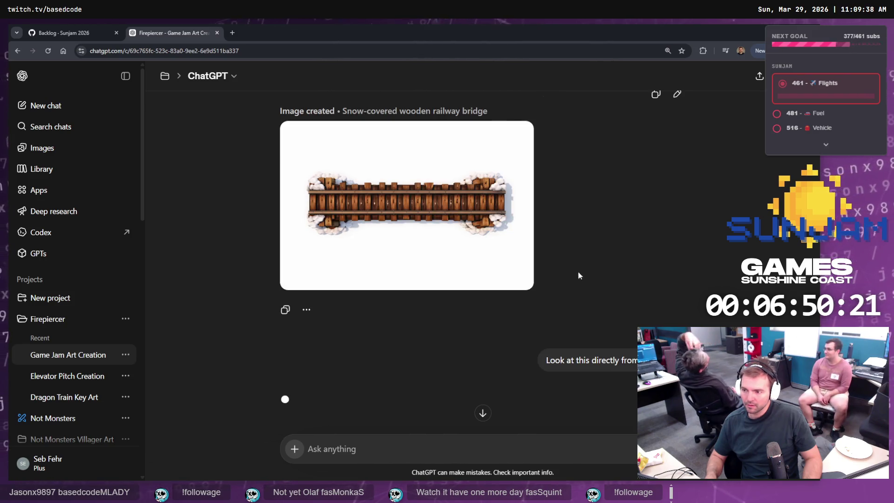
Step: View the generated bridge images full size, stepping back to the side-view trestle image
left_click(471, 252)
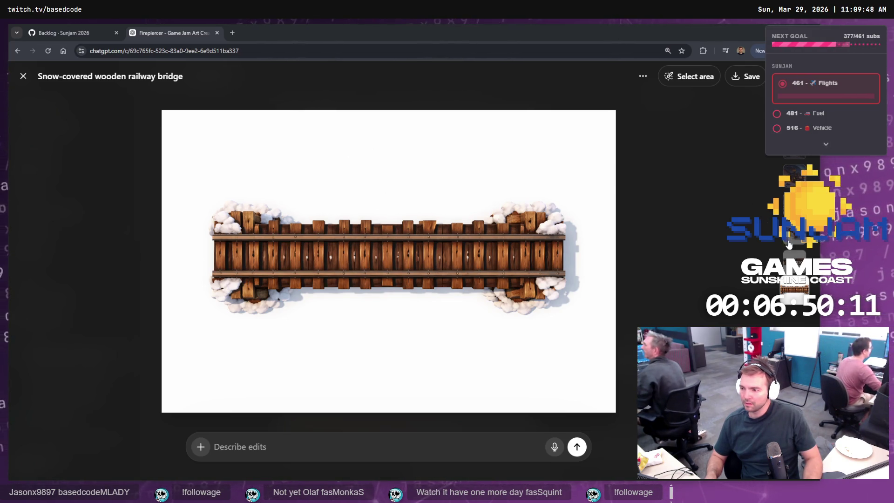
key("Left")
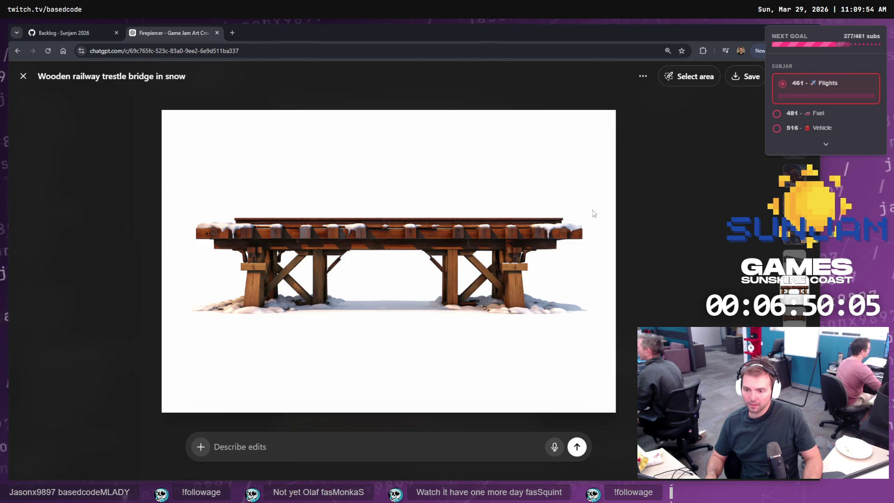
key("Escape")
scroll(537, 303, "down", 5)
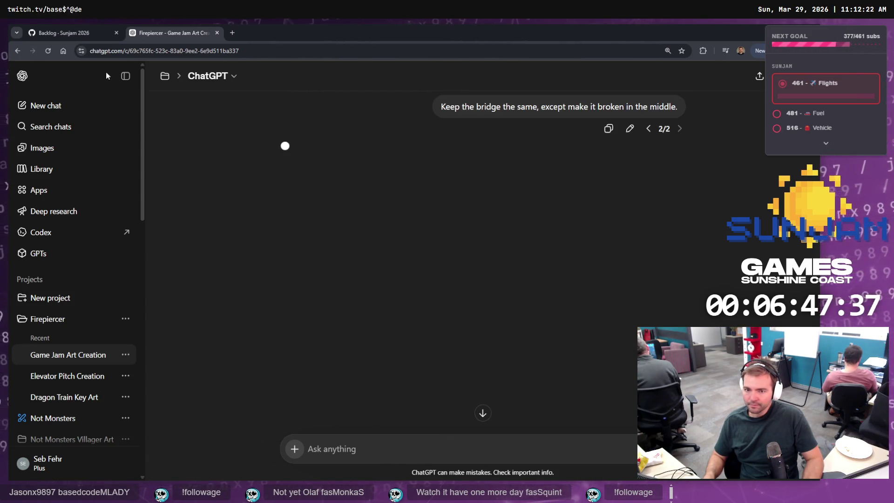
Step: Close the Backlog tab and return to the Unreal Editor
left_click(89, 34)
left_click(117, 32)
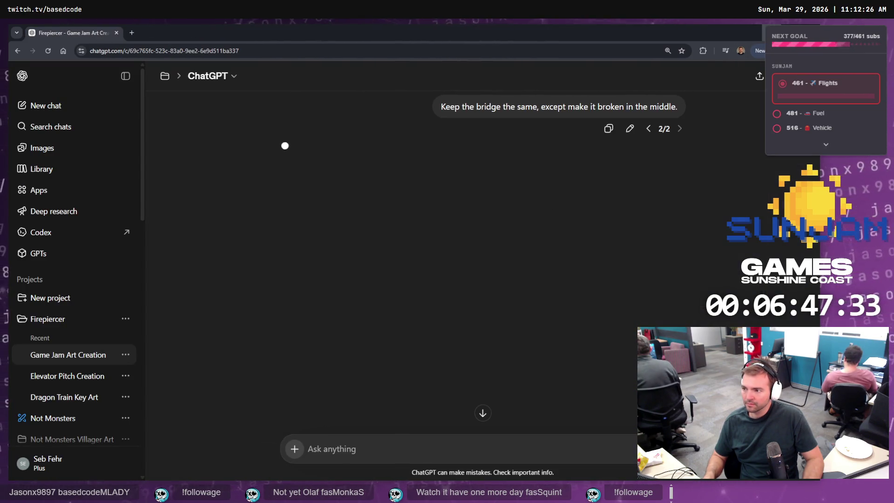
key("alt+Tab")
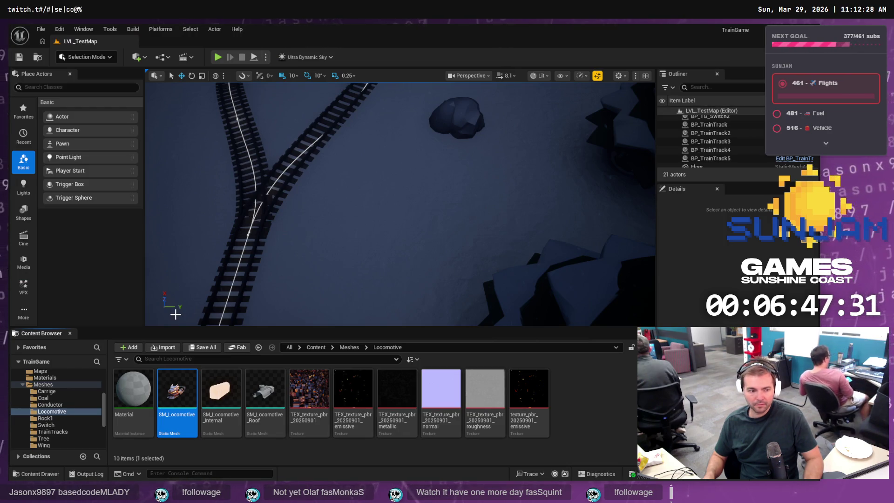
Step: Return to ChatGPT to see the finished 'Broken wooden railway bridge in snow' image
key("alt+Tab")
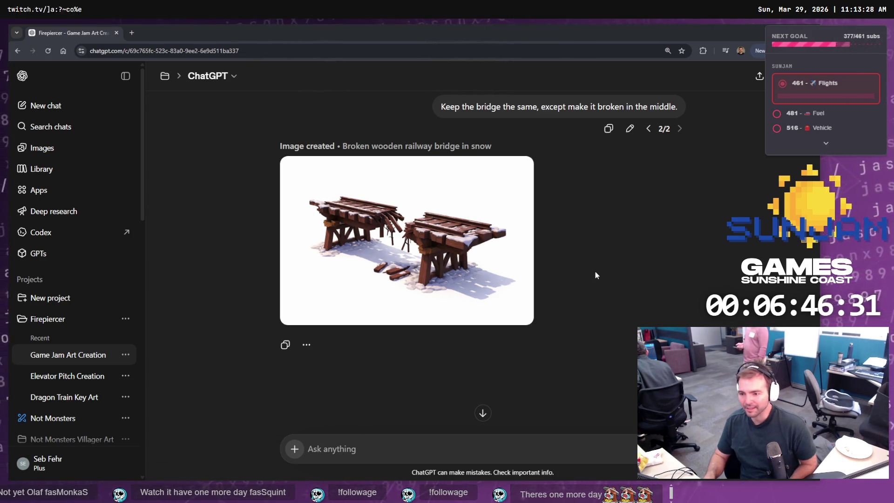
Step: Scroll through the conversation to the two front-view 'Wooden trestle bridge with snow details' renders
scroll(600, 270, "up", 6)
scroll(592, 272, "up", 8)
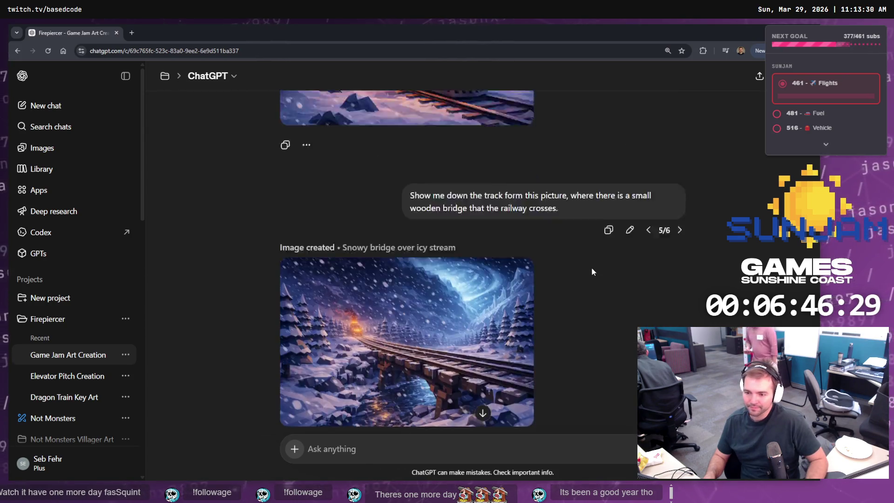
scroll(592, 275, "down", 7)
scroll(598, 300, "down", 6)
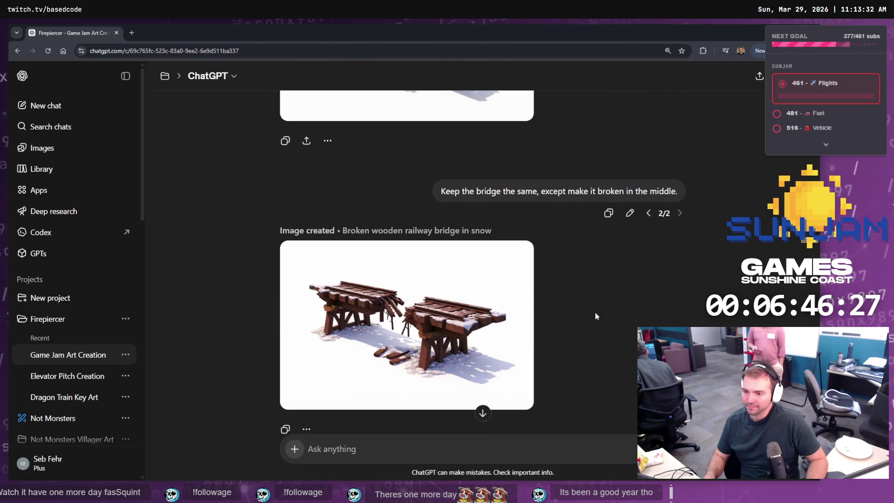
scroll(656, 246, "down", 8)
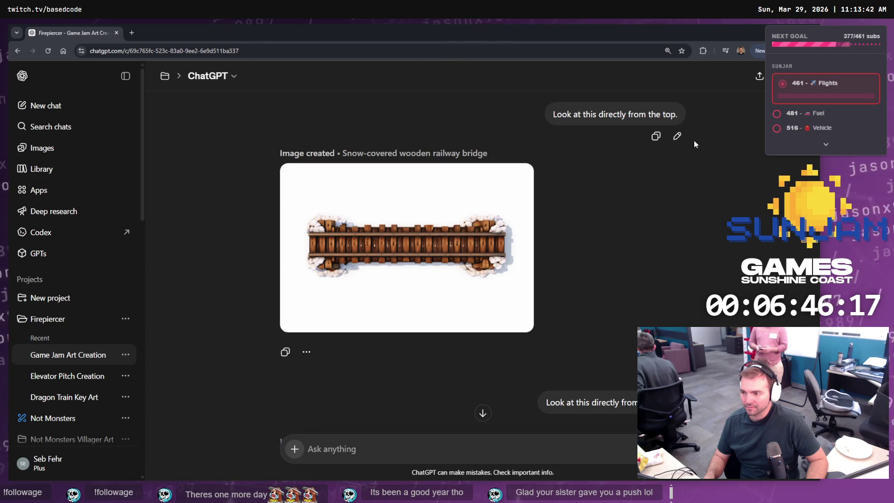
scroll(639, 217, "down", 3)
scroll(639, 217, "up", 3)
scroll(639, 218, "down", 5)
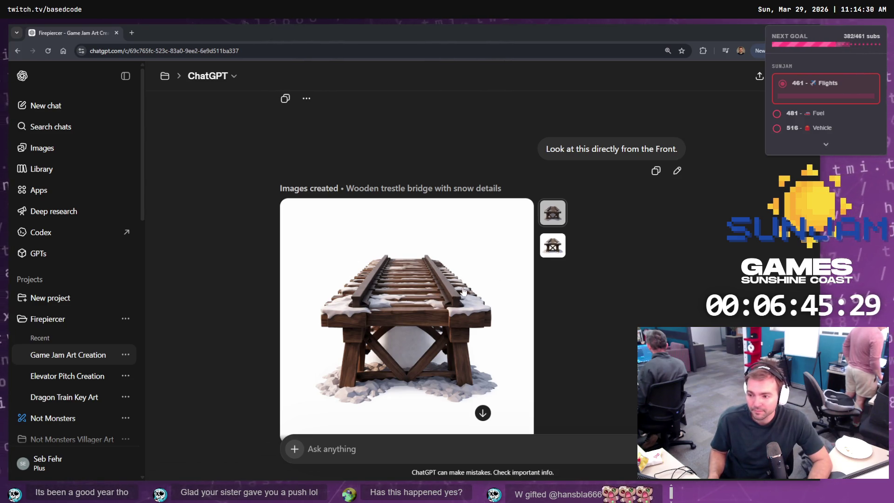
Step: Compare the two front-view bridge renders and settle back on the first one
left_click(551, 247)
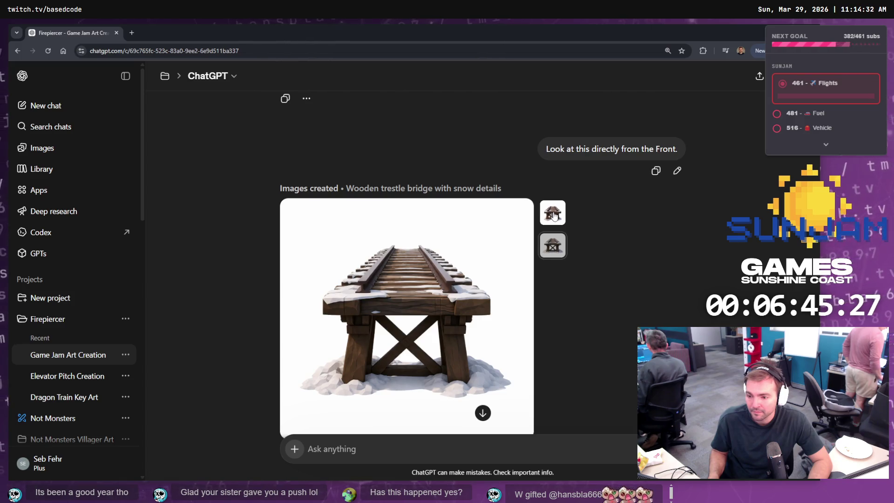
left_click(554, 216)
left_click(551, 250)
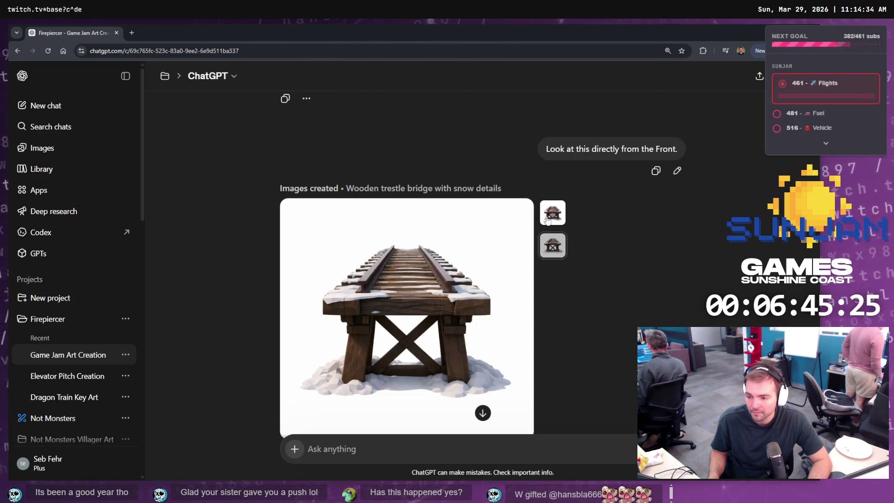
left_click(553, 213)
Step: Open the side-view wooden railway trestle bridge image full size
scroll(628, 252, "down", 5)
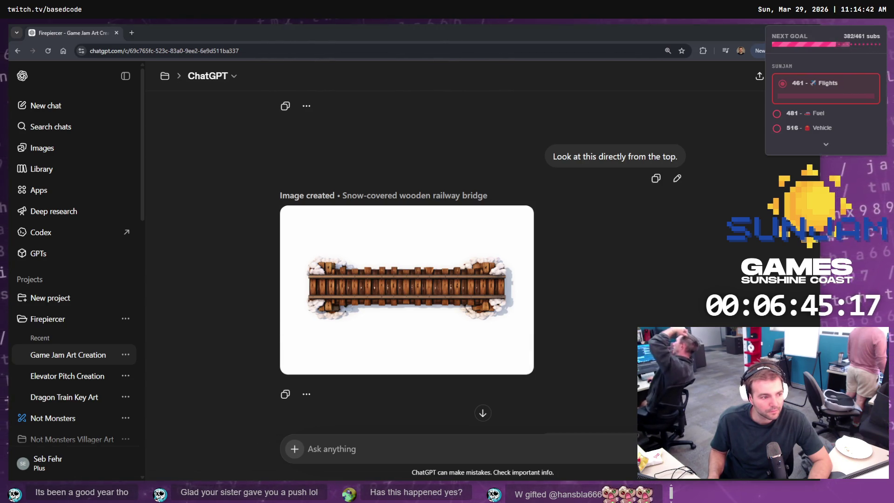
scroll(561, 253, "up", 10)
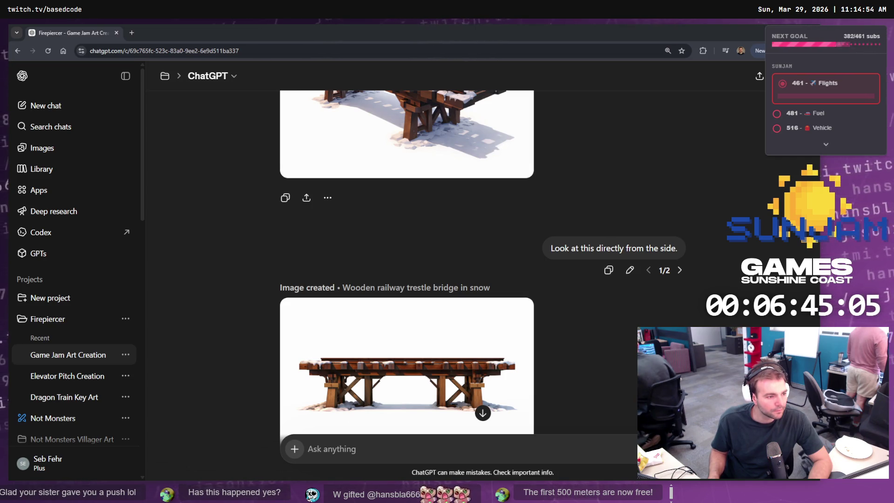
left_click(461, 345)
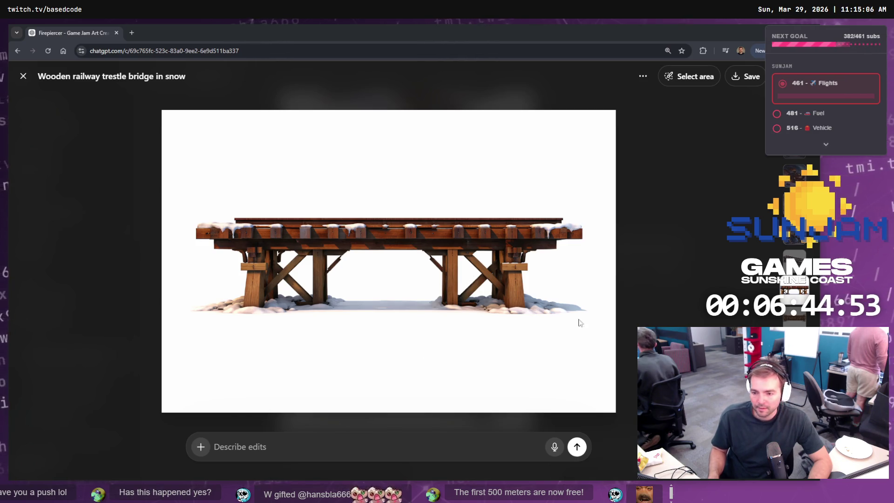
Step: Close the image viewer and copy the side-view prompt text without editing it
left_click(690, 250)
scroll(642, 289, "up", 5)
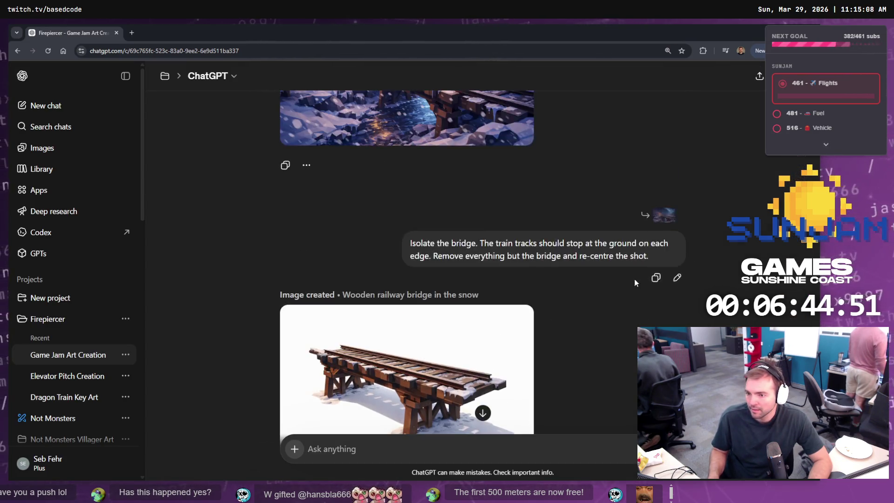
scroll(587, 315, "down", 3)
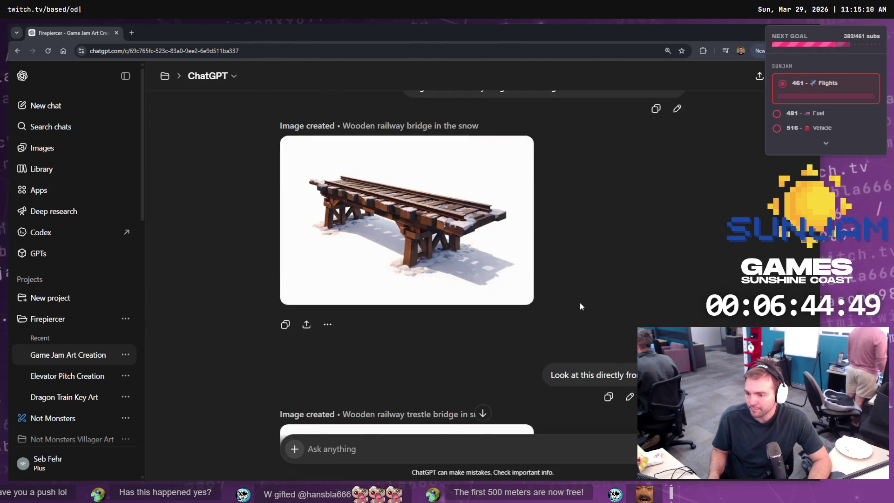
scroll(580, 303, "down", 2)
left_click(630, 313)
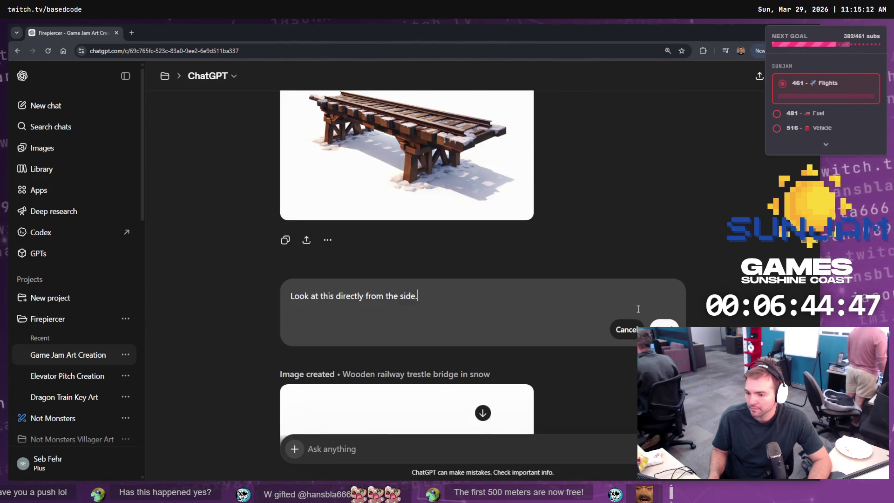
key("ctrl+a")
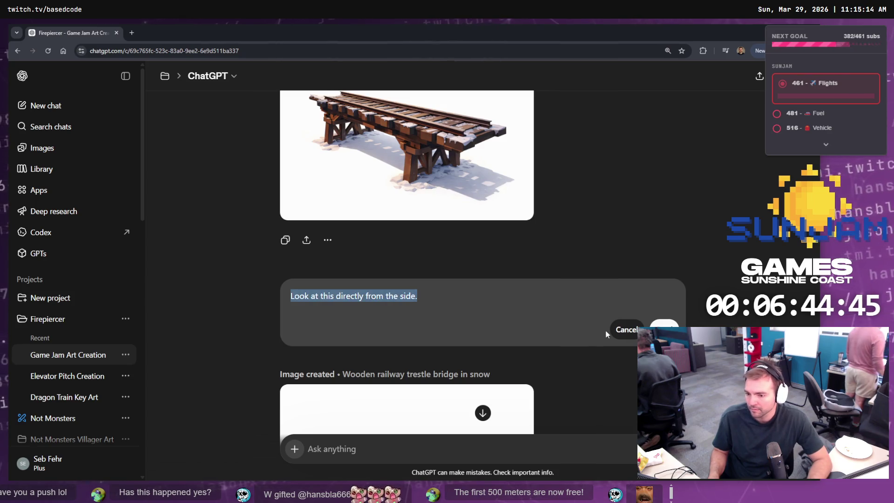
left_click(627, 329)
Step: Send the side-view prompt on the broken-bridge branch 2/2, then bring Unreal forward
left_click(676, 312)
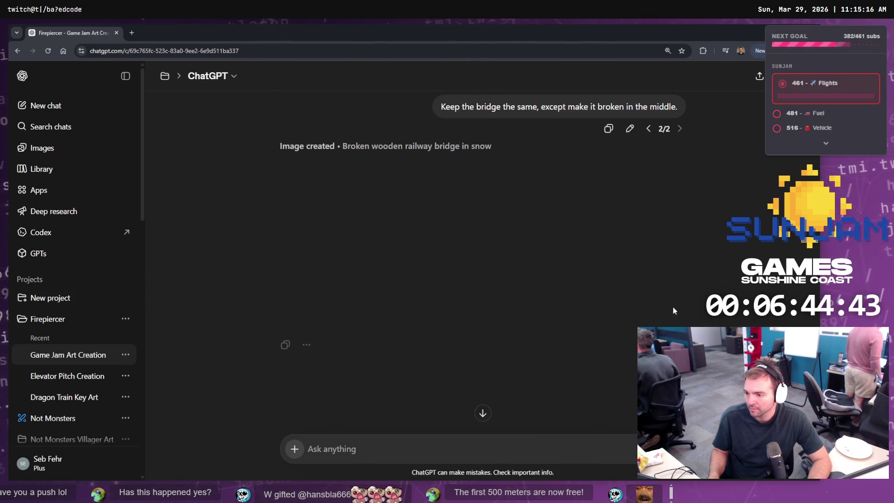
scroll(511, 353, "down", 1)
type("Look at this directly from the side.")
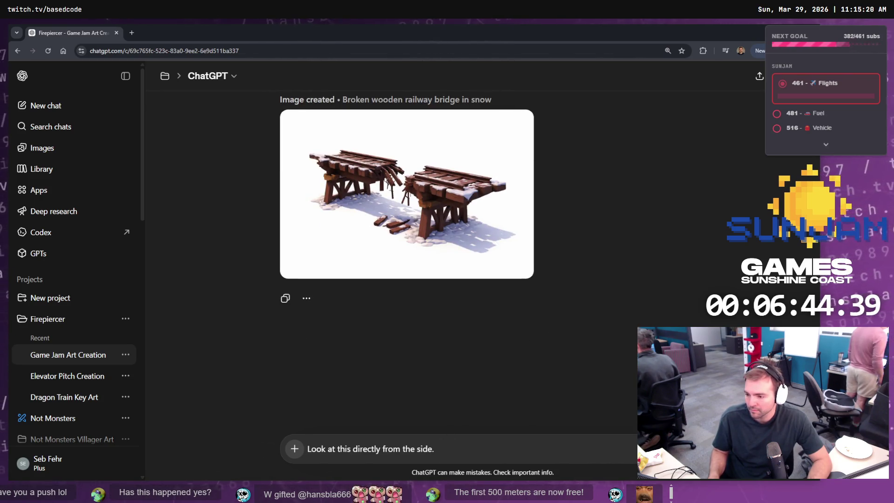
key("Return")
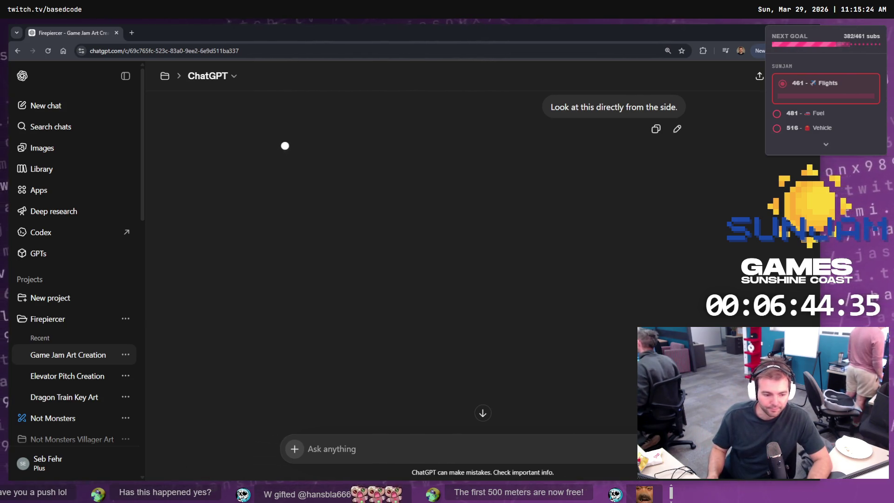
key("alt+Tab")
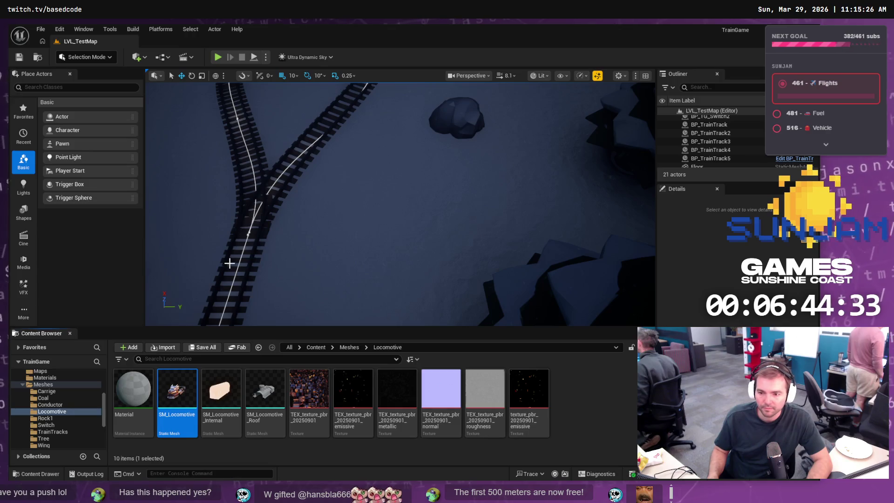
Step: Drag the Outliner/Details splitter down to show more actors, then return to ChatGPT
scroll(401, 205, "down", 10)
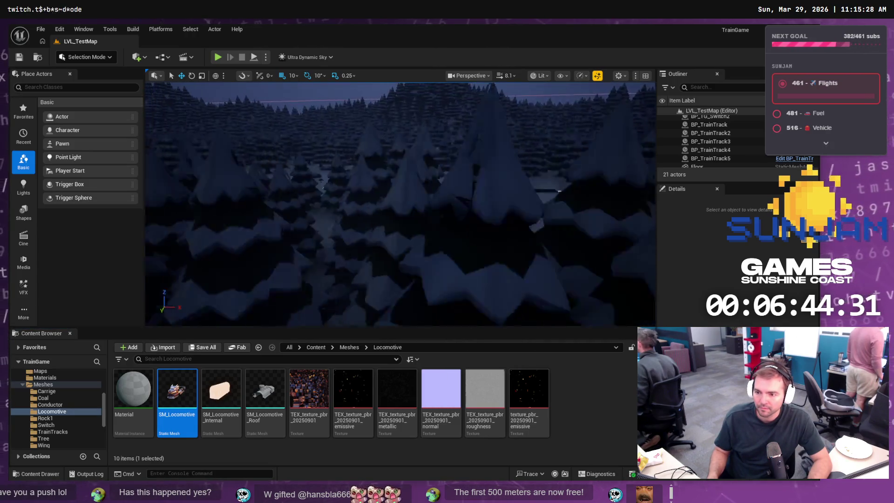
left_click_drag(401, 205, 363, 210)
scroll(463, 227, "up", 5)
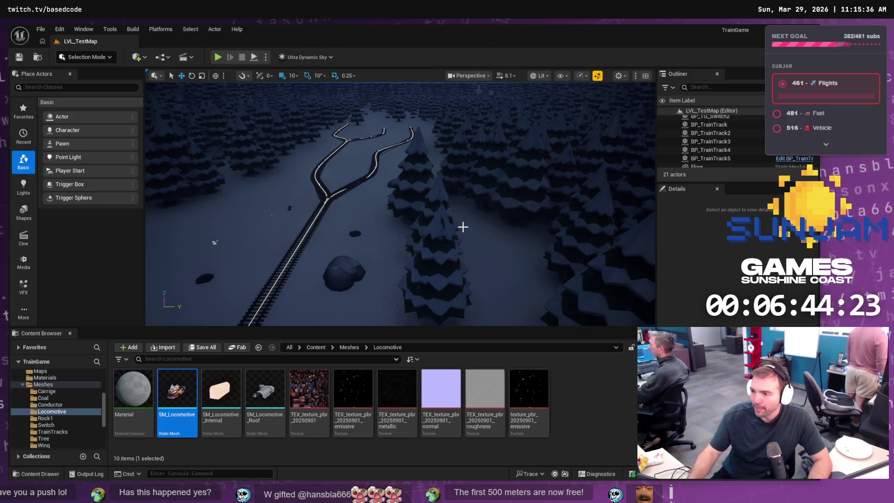
left_click_drag(699, 183, 698, 234)
scroll(720, 212, "down", 3)
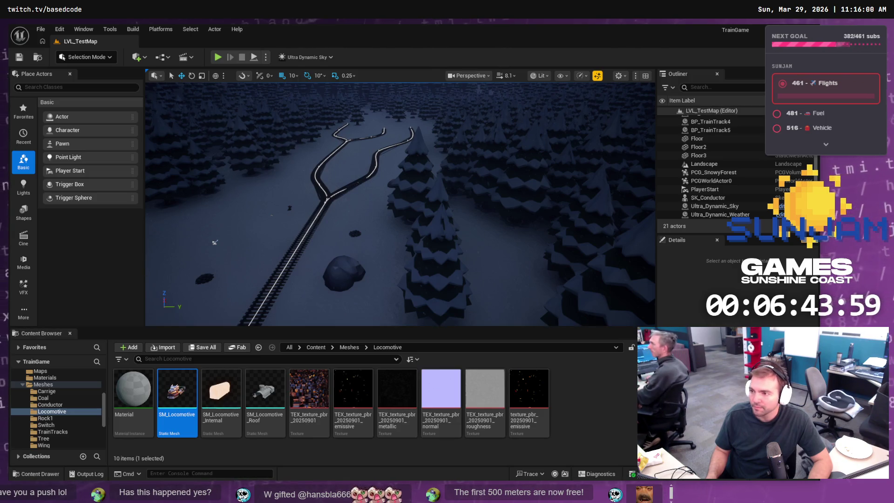
key("alt+Tab")
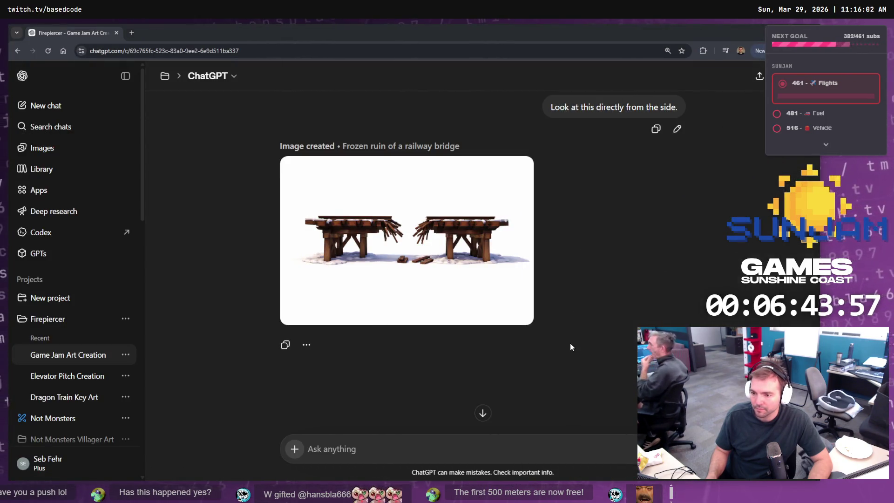
Step: Send the prompt 'Look at this directly from the top.' for the bridge
scroll(536, 257, "up", 4)
scroll(563, 266, "down", 5)
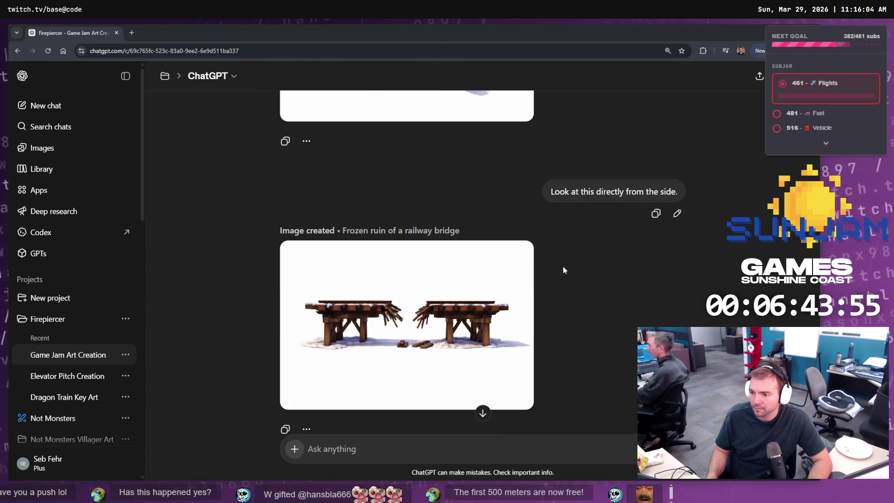
type("Look at this directly from the side.")
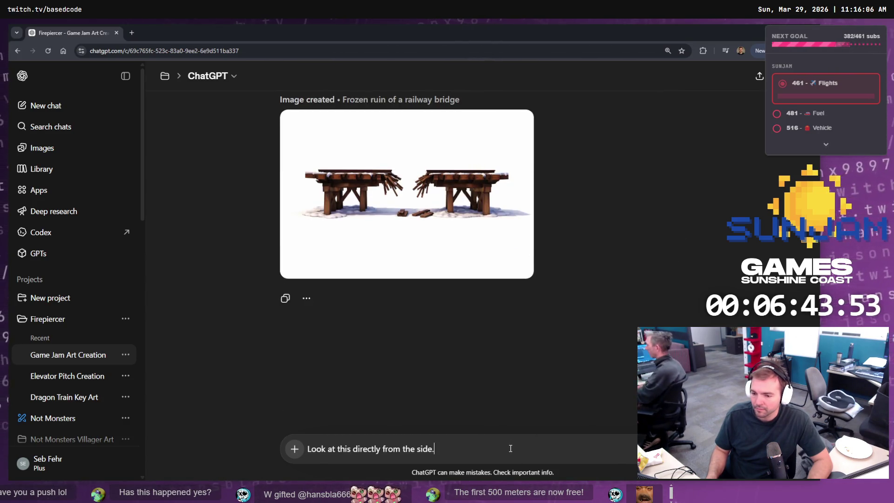
double_click(420, 449)
type("top")
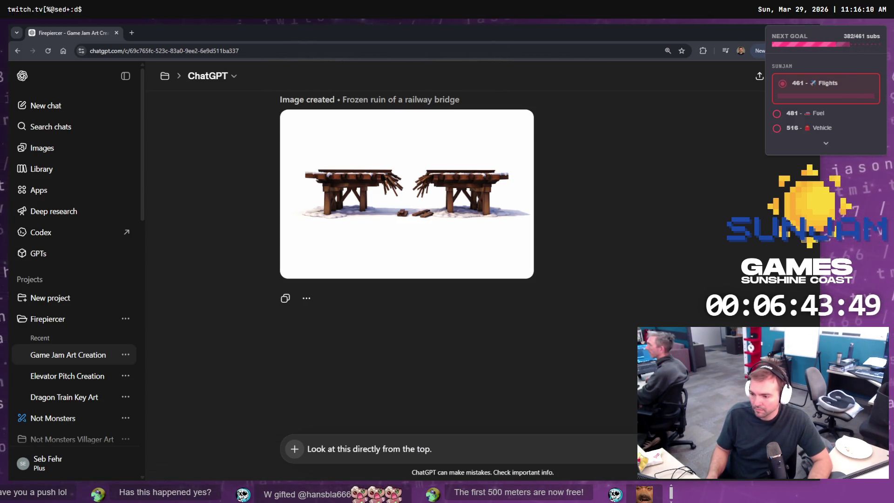
key("Return")
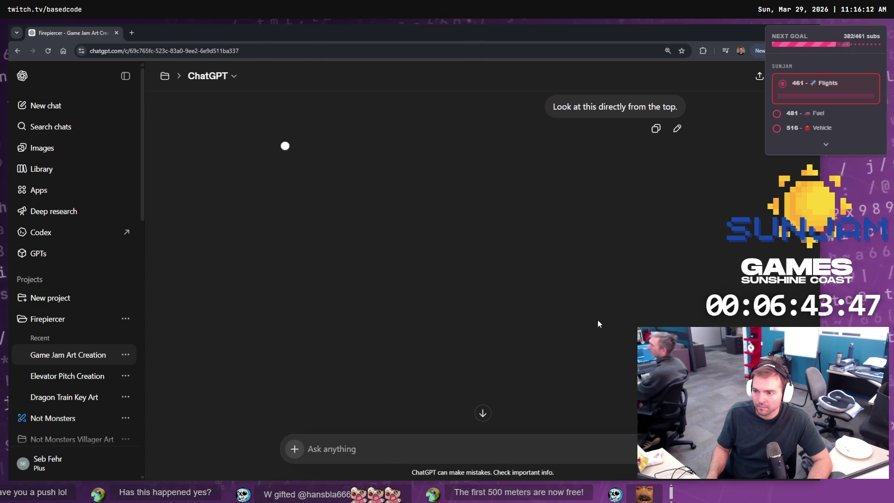
Step: Open the intact 'Wooden railway bridge in the snow' image and copy it
scroll(577, 260, "up", 5)
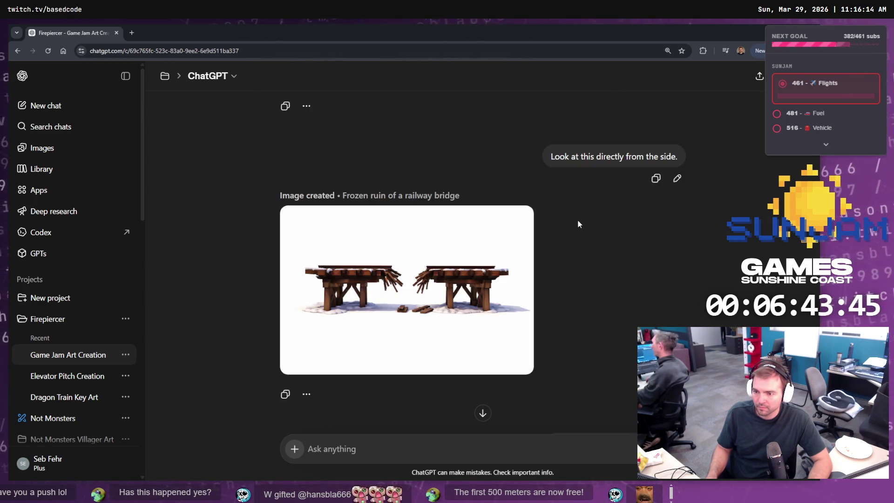
scroll(579, 226, "up", 8)
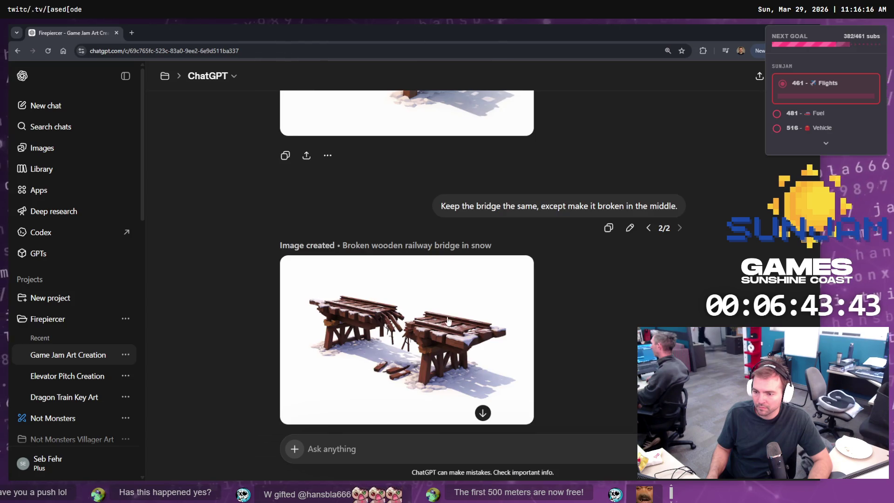
scroll(449, 320, "up", 5)
scroll(440, 278, "down", 2)
left_click(432, 251)
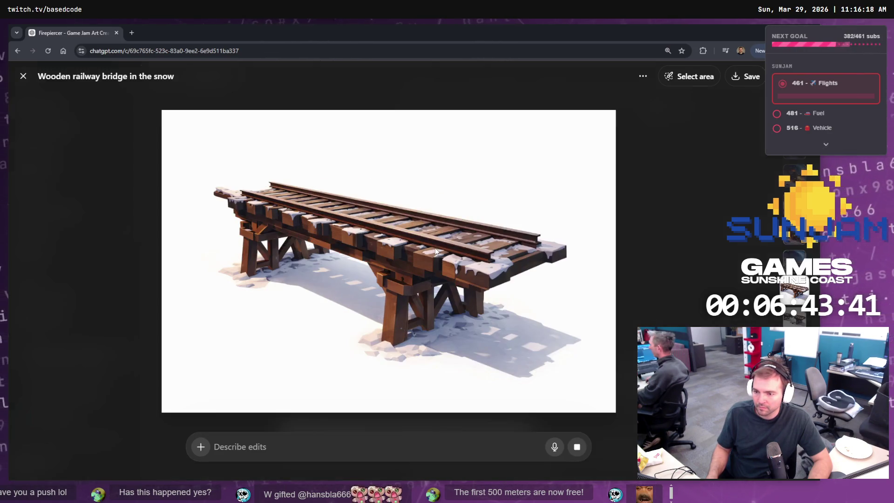
right_click(442, 250)
left_click(465, 281)
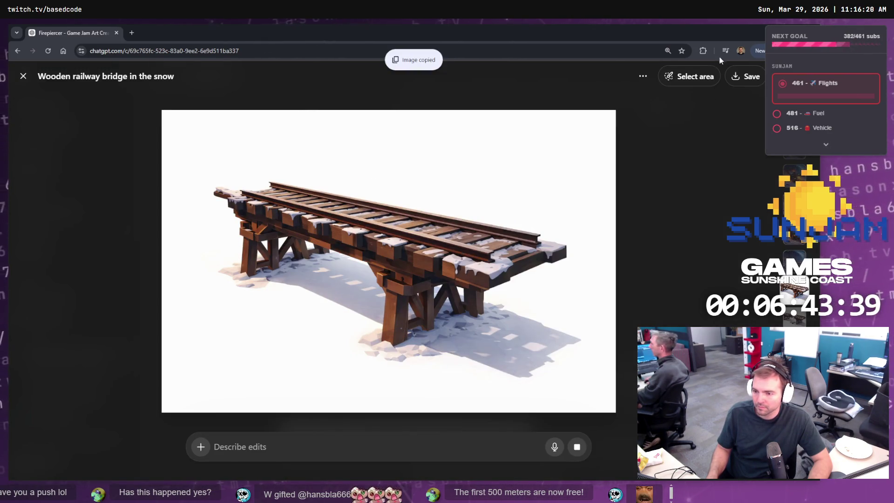
Step: Paste the intact wooden bridge image onto the Firepiercer tldraw board
key("alt+Tab")
scroll(312, 336, "down", 5)
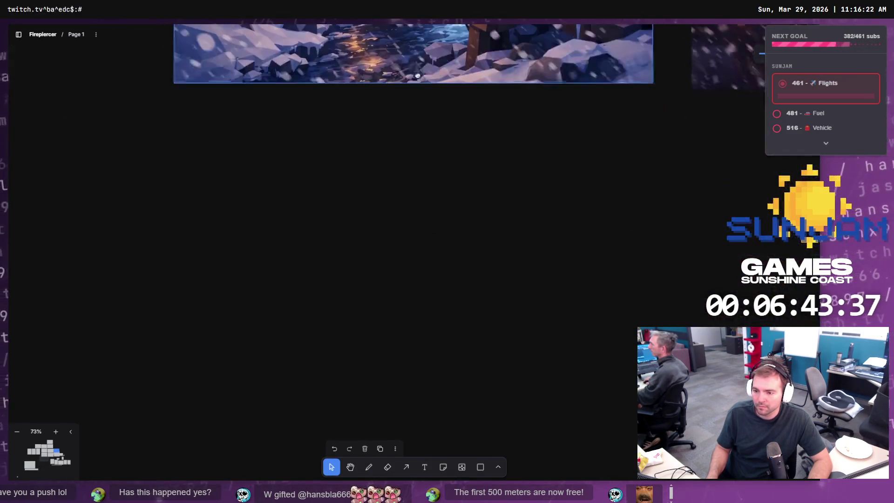
key("ctrl+v")
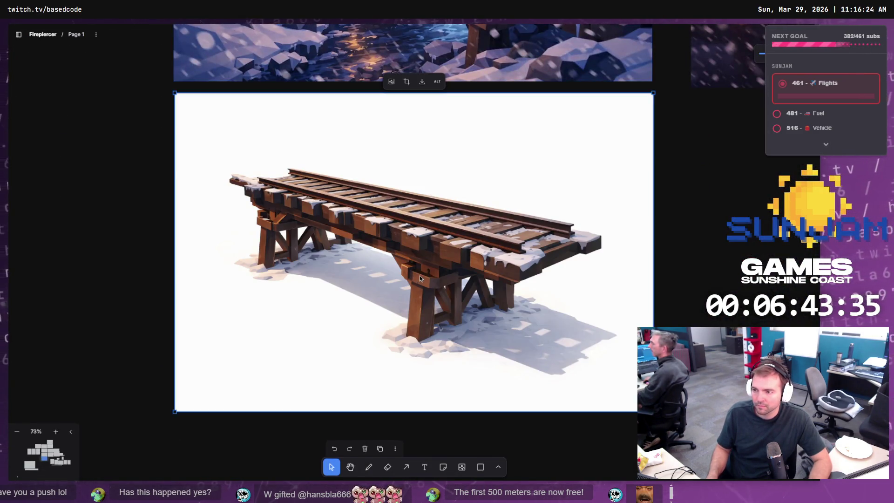
Step: Copy the broken bridge image from ChatGPT and paste it below the intact one
key("alt+Tab")
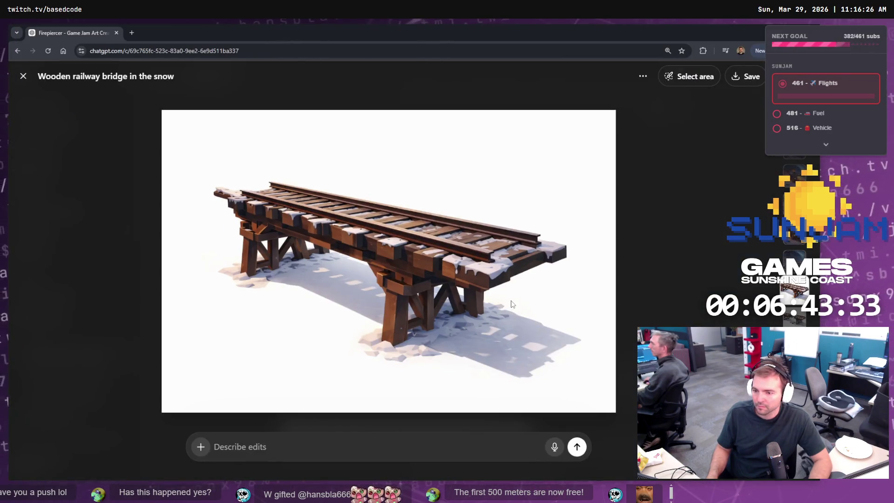
key("Right")
key("Right")
key("Left")
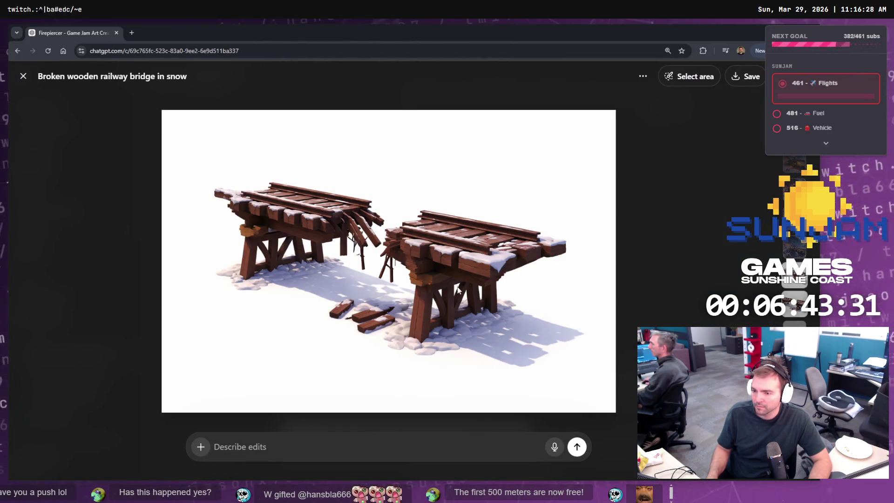
right_click(458, 290)
left_click(482, 320)
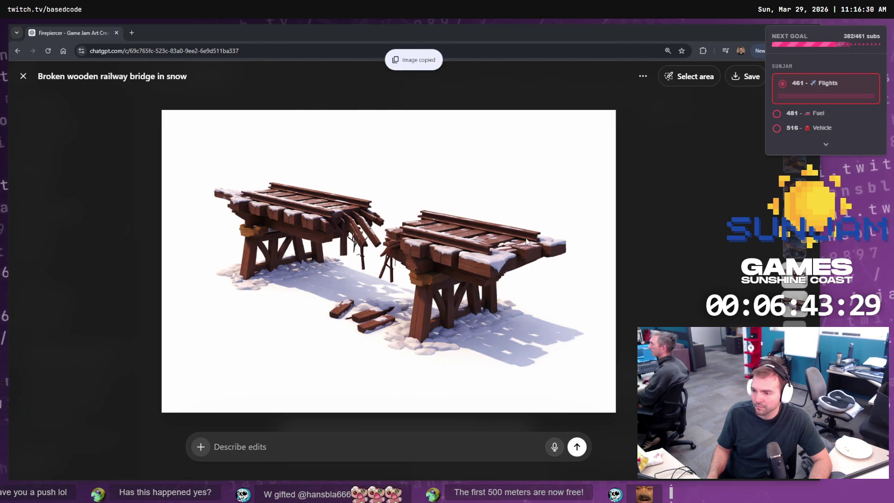
key("alt+Tab")
scroll(485, 371, "down", 3)
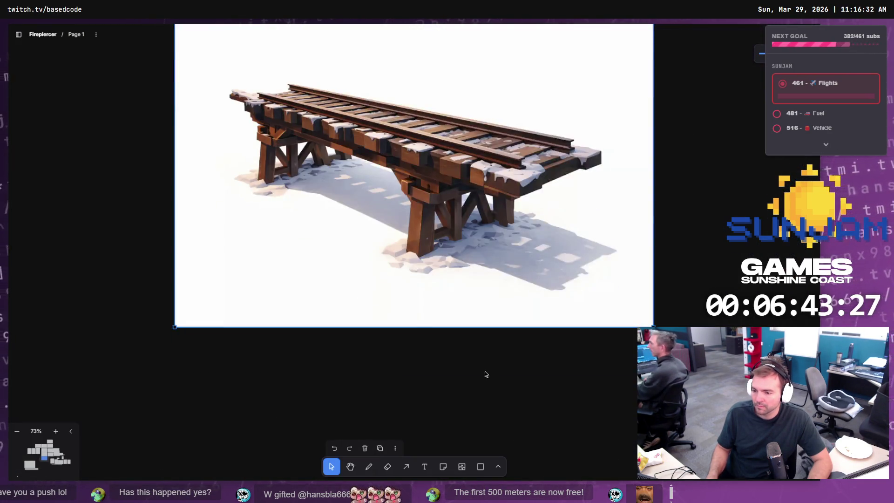
key("ctrl+v")
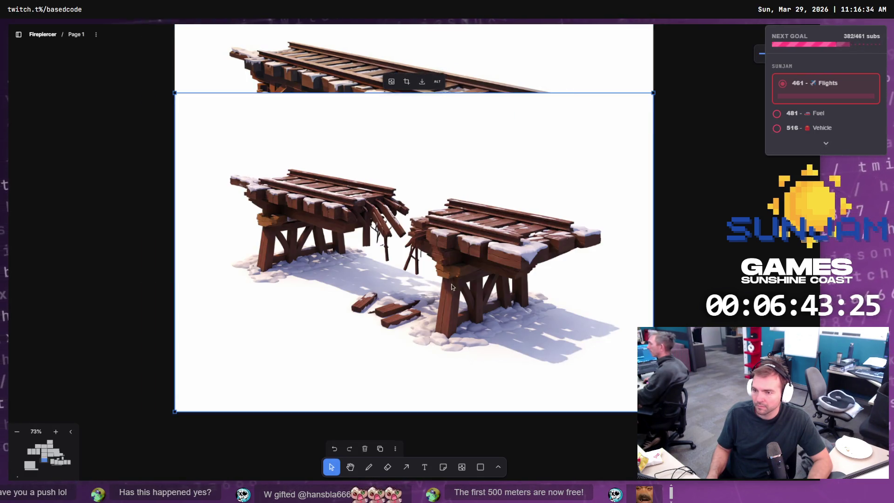
left_click_drag(445, 340, 443, 466)
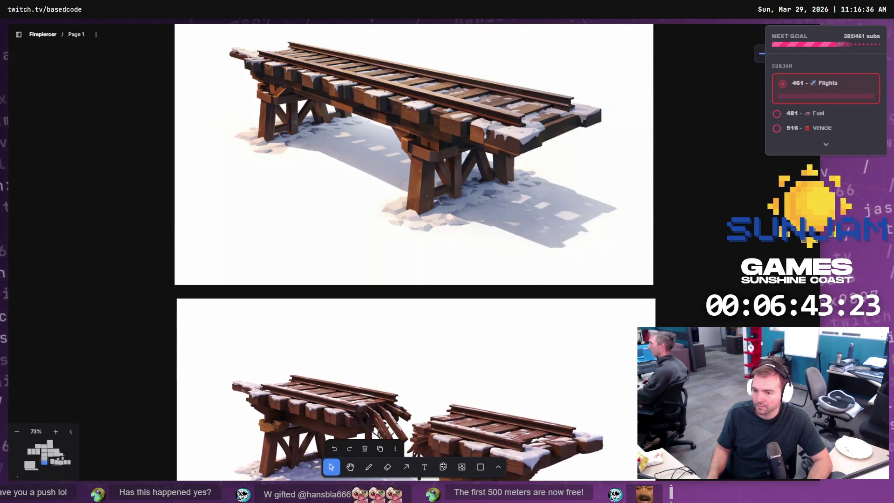
Step: Nudge the broken bridge image up flush against the intact bridge image
scroll(451, 291, "down", 5)
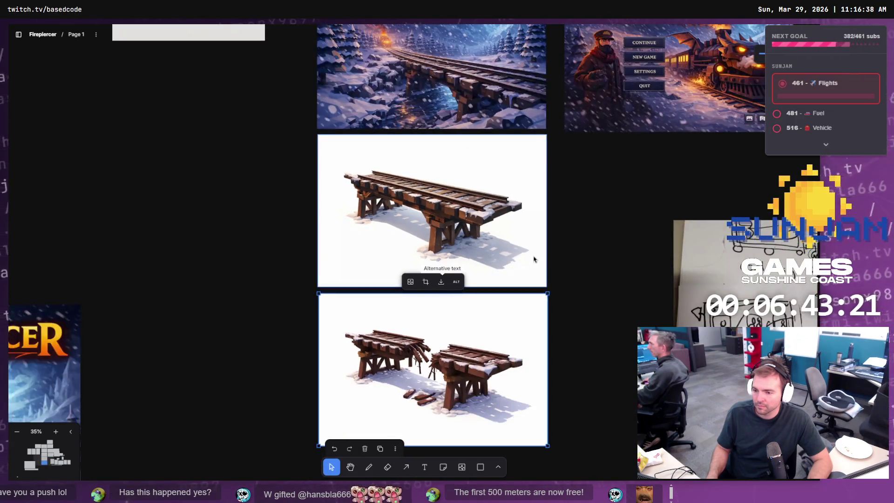
left_click(571, 239)
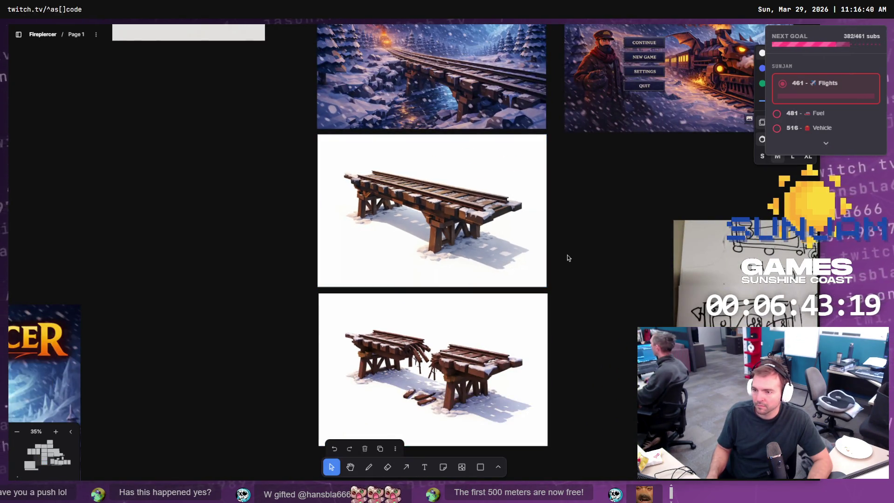
scroll(564, 252, "up", 2)
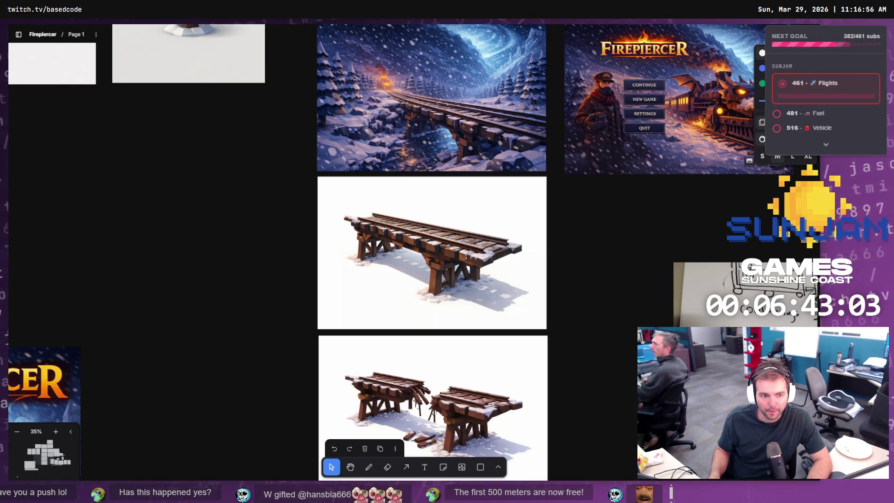
left_click(333, 339)
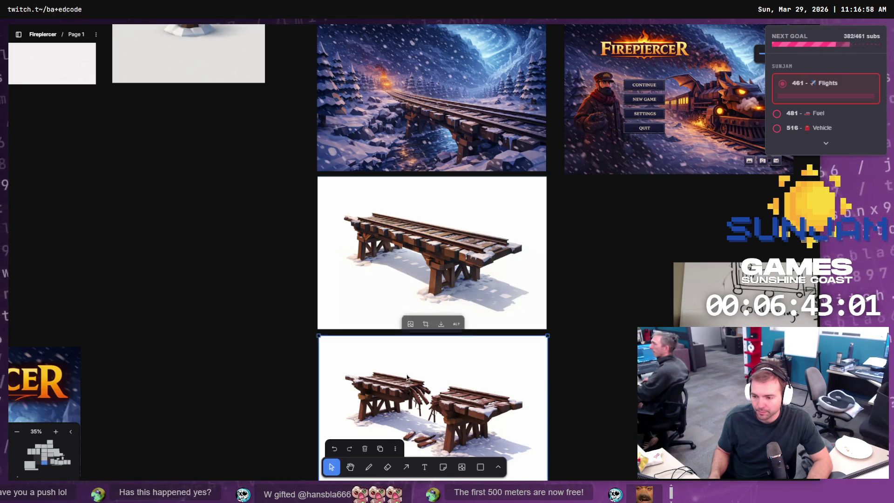
left_click_drag(334, 339, 333, 335)
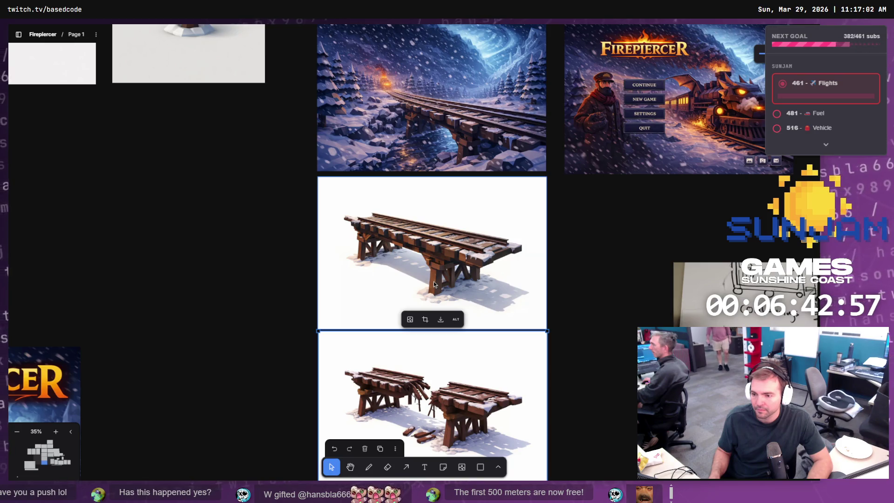
Step: Pan and zoom around the board to review the bridge images among the other concept art
scroll(442, 247, "up", 5)
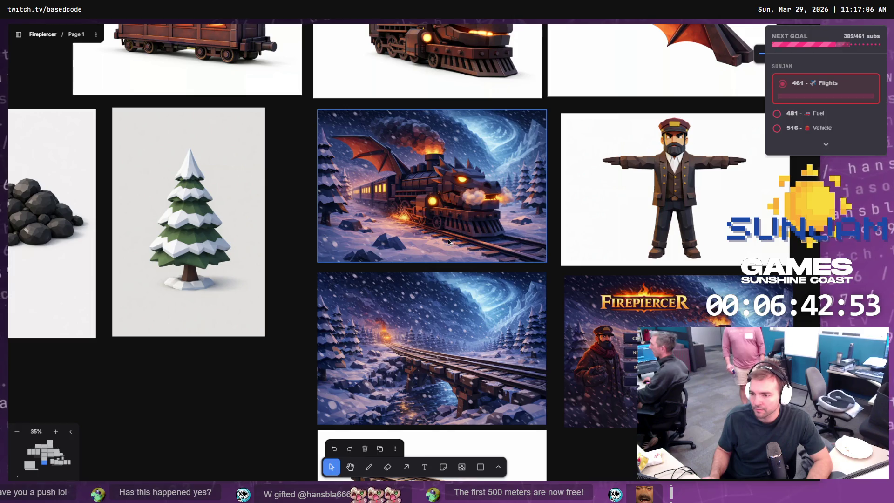
left_click(461, 298)
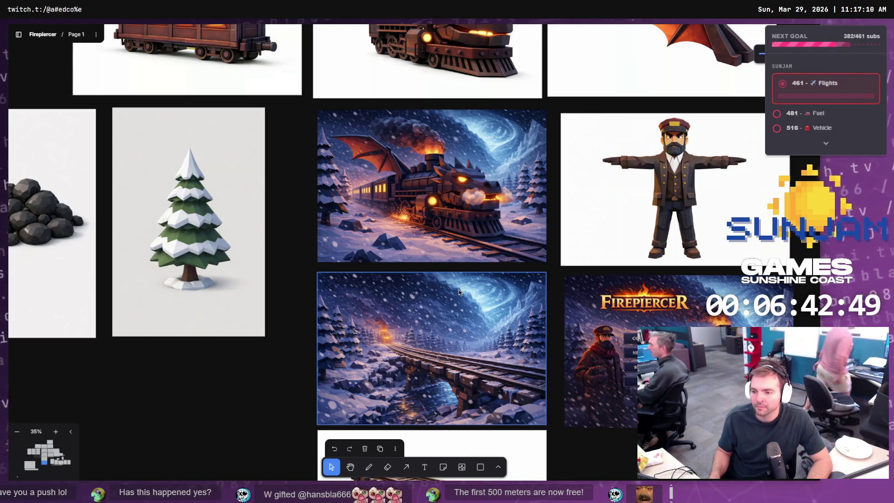
left_click(304, 272)
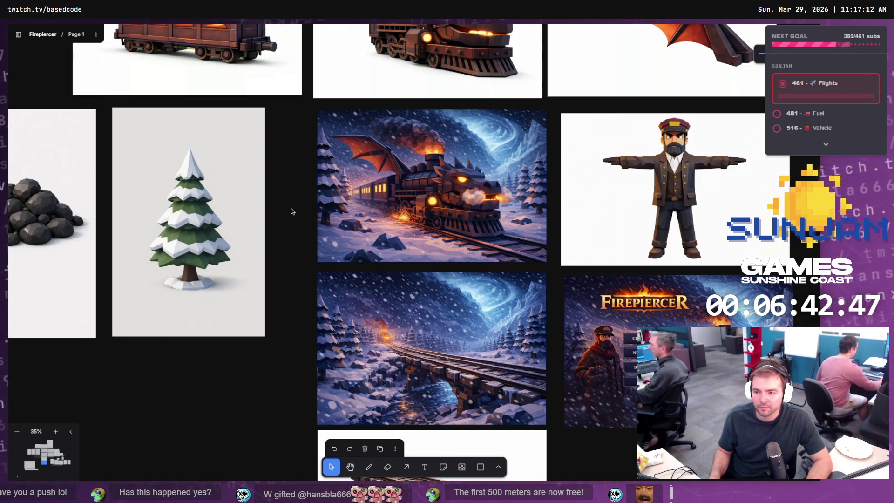
left_click(250, 199)
mouse_move(249, 199)
left_mouse_down()
mouse_move(453, 238)
mouse_move(567, 239)
left_mouse_up()
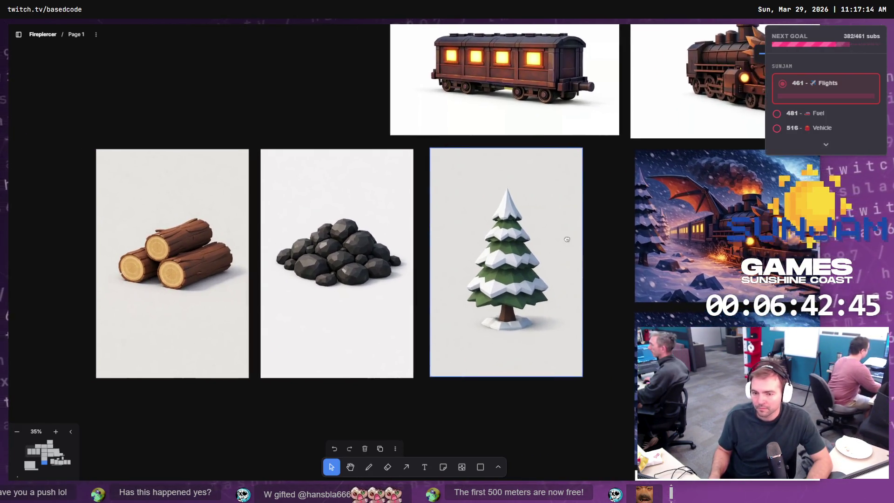
scroll(567, 239, "right", 10)
scroll(277, 242, "down", 5)
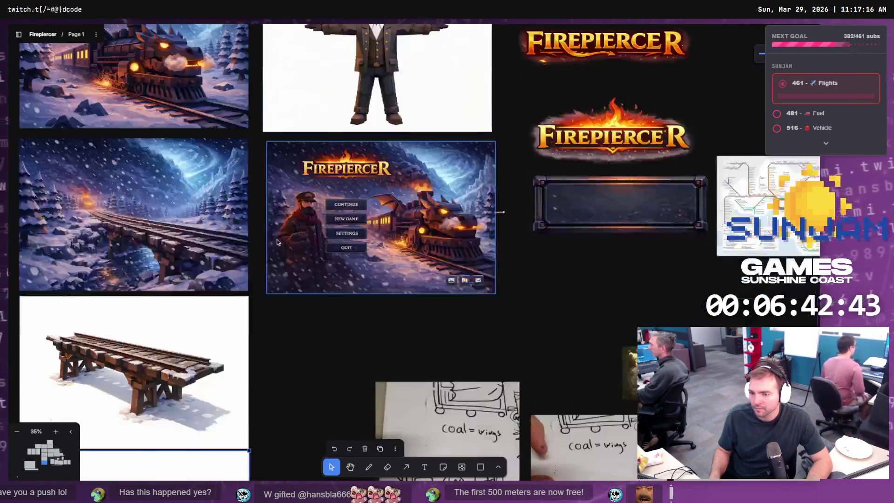
scroll(277, 242, "up", 2)
scroll(274, 234, "down", 2)
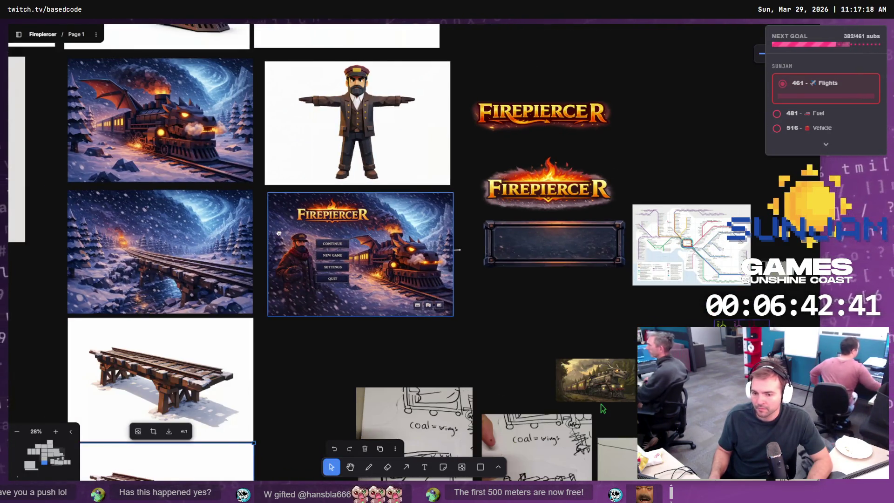
left_click_drag(273, 234, 427, 255)
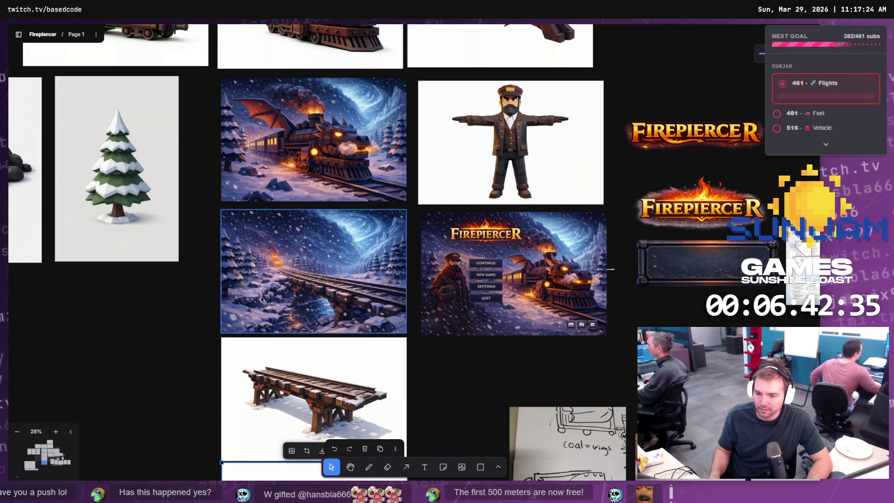
scroll(261, 299, "up", 5)
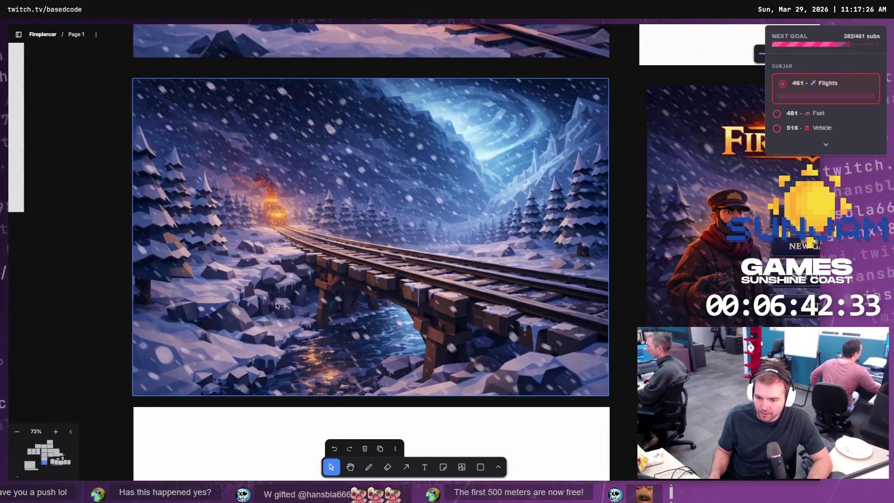
scroll(364, 251, "down", 5)
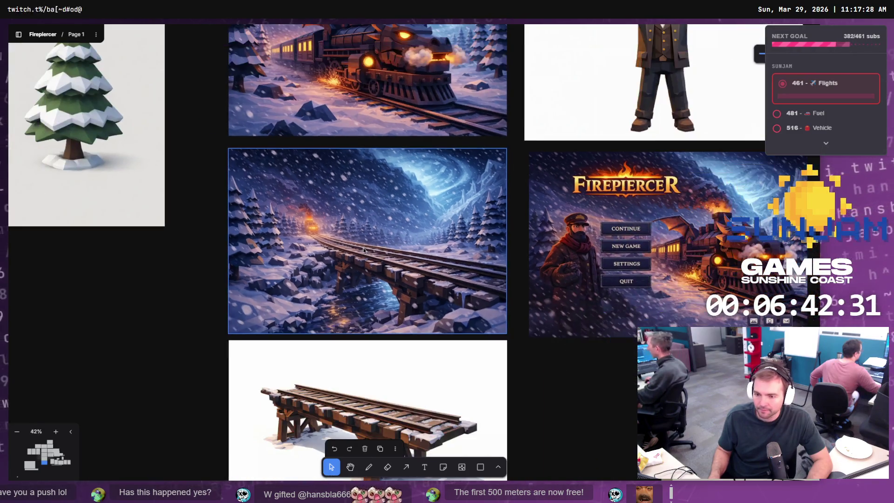
scroll(363, 251, "down", 1)
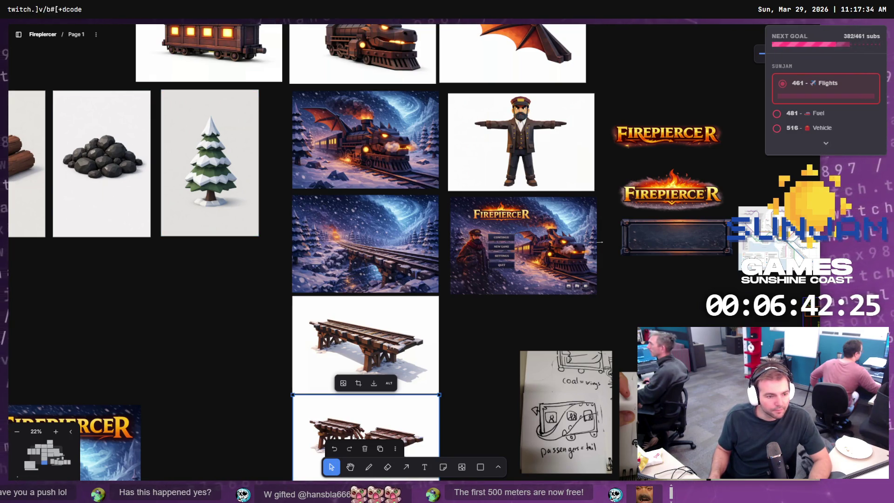
Step: Bring up the LVL_TestMap level and fly the camera down along the forked tracks
key("alt+Tab")
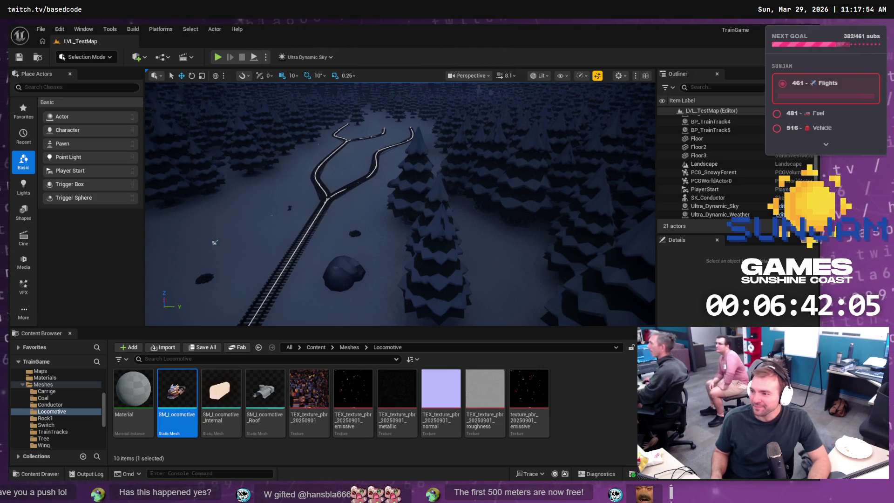
key("alt+Tab")
scroll(525, 309, "down", 3)
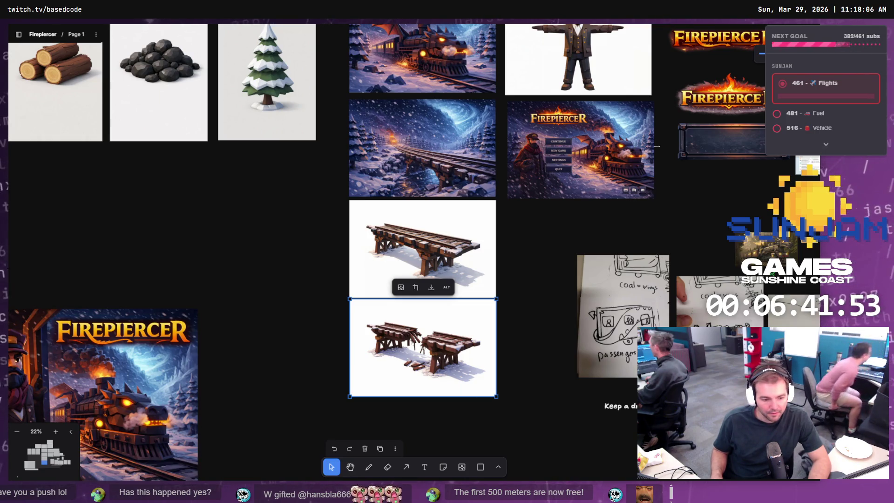
key("alt+Tab")
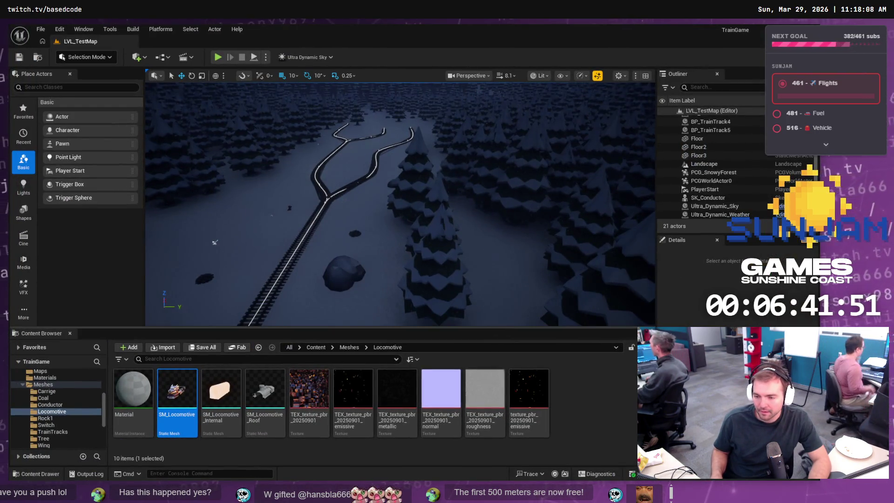
mouse_move(215, 243)
left_mouse_down()
mouse_move(242, 196)
mouse_move(403, 242)
left_mouse_up()
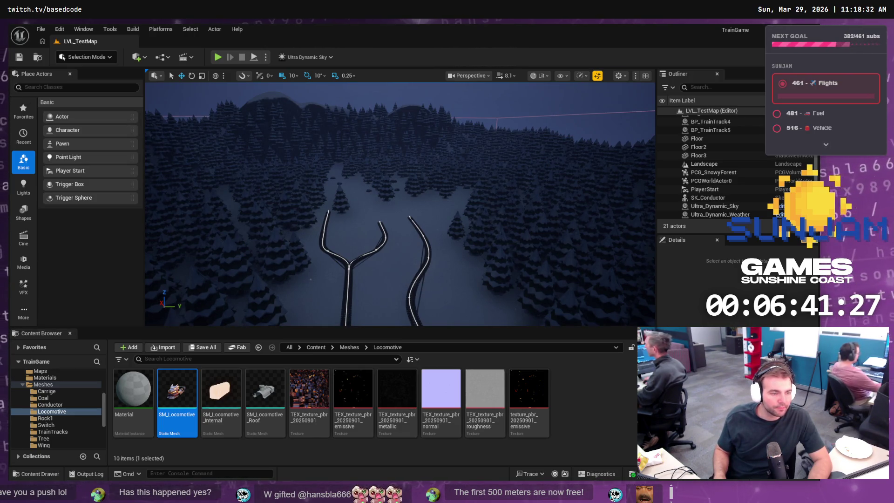
Step: Step to the next generated bridge image, then close the viewer back to the chat
key("alt+Tab")
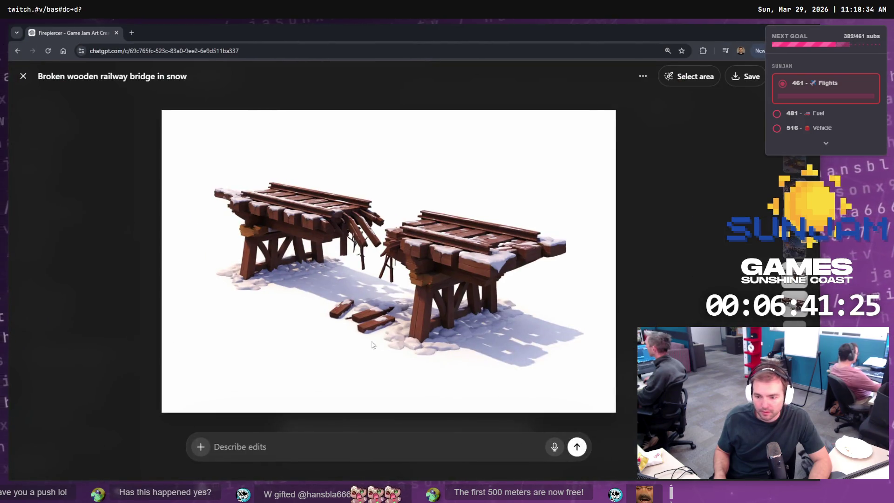
key("Right")
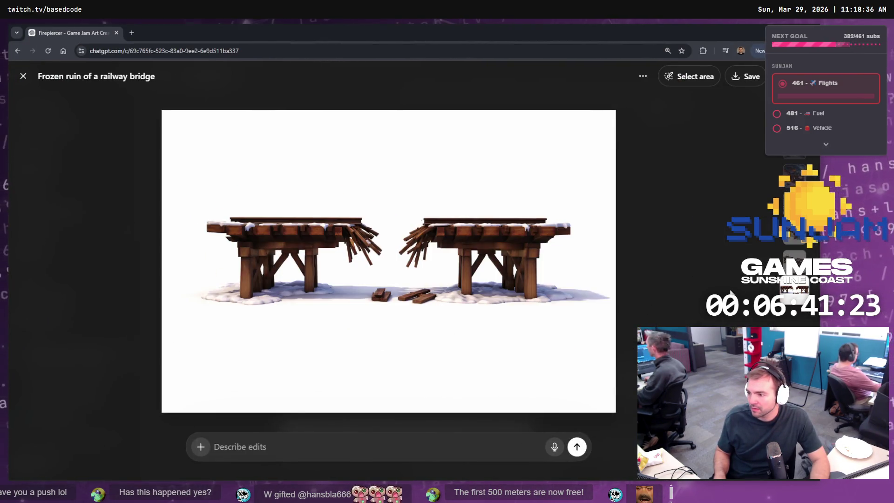
key("Escape")
scroll(521, 341, "down", 6)
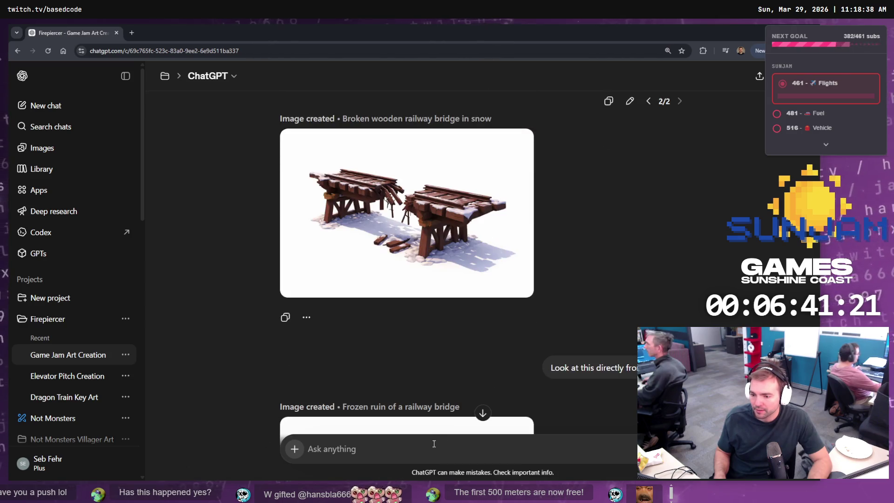
scroll(496, 331, "down", 10)
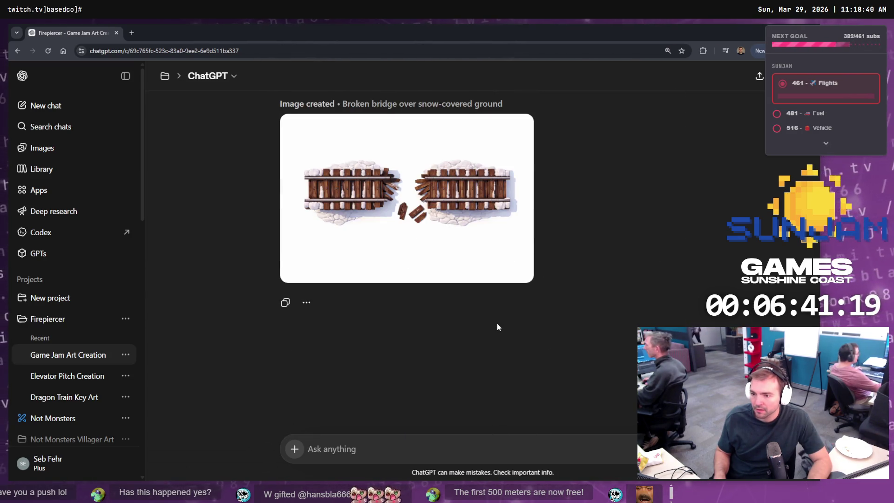
scroll(499, 328, "up", 5)
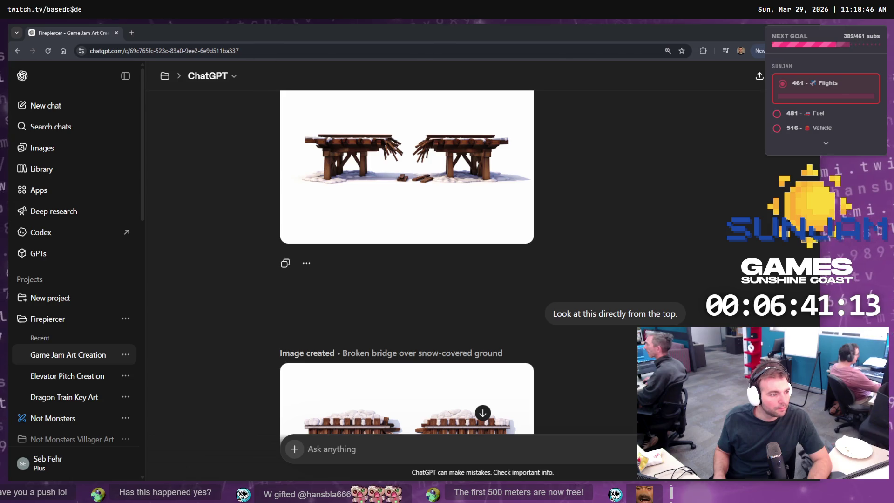
Step: Open the 'Frozen ruin' image, view the top-down broken bridge render, and close the viewer
left_click(415, 216)
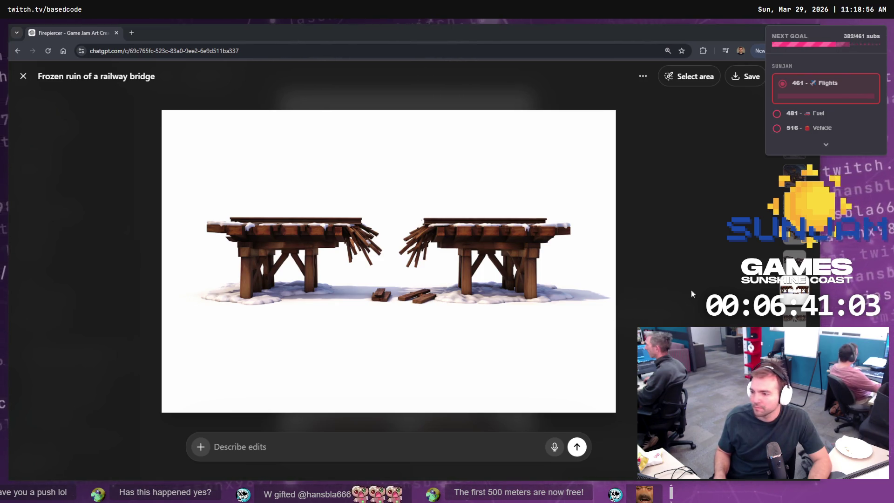
left_click(789, 321)
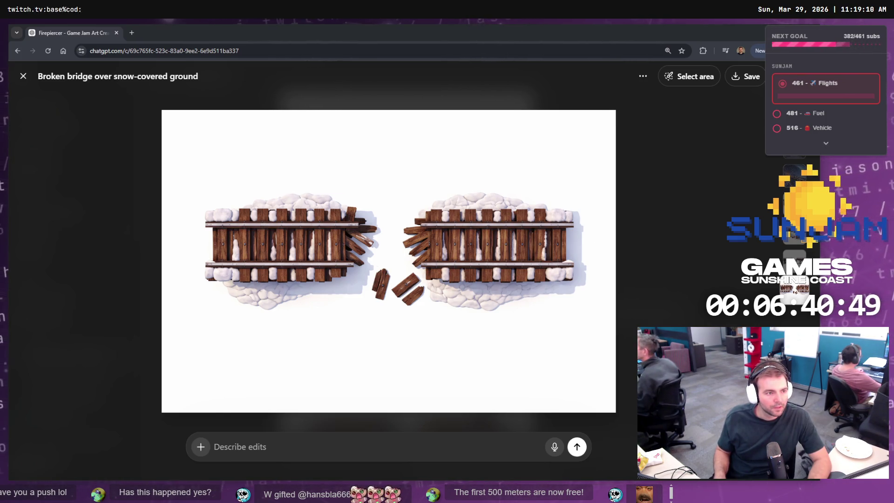
left_click(104, 310)
scroll(521, 312, "down", 5)
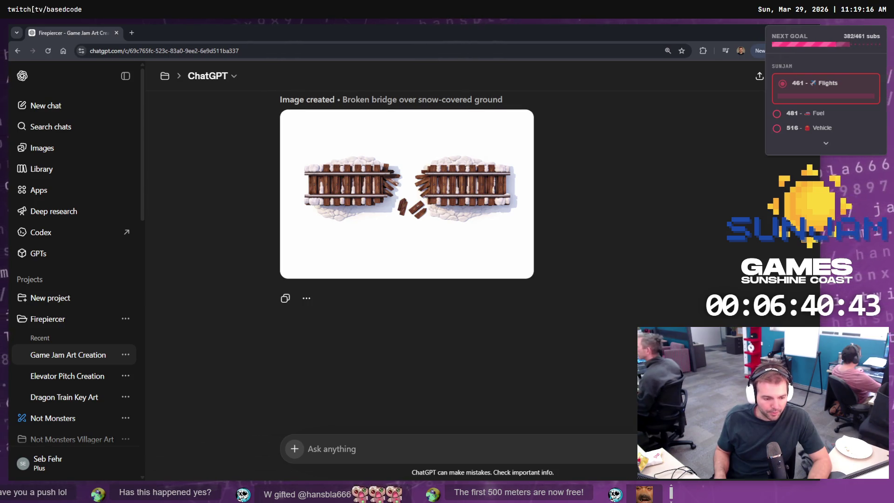
Step: Create a new folder named Bridge inside the Meshes folder
key("alt+Tab")
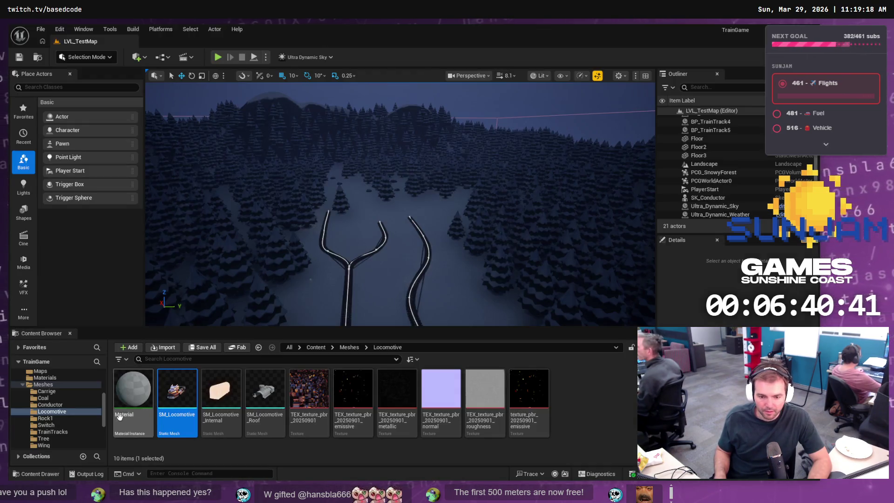
left_click(43, 385)
right_click(362, 432)
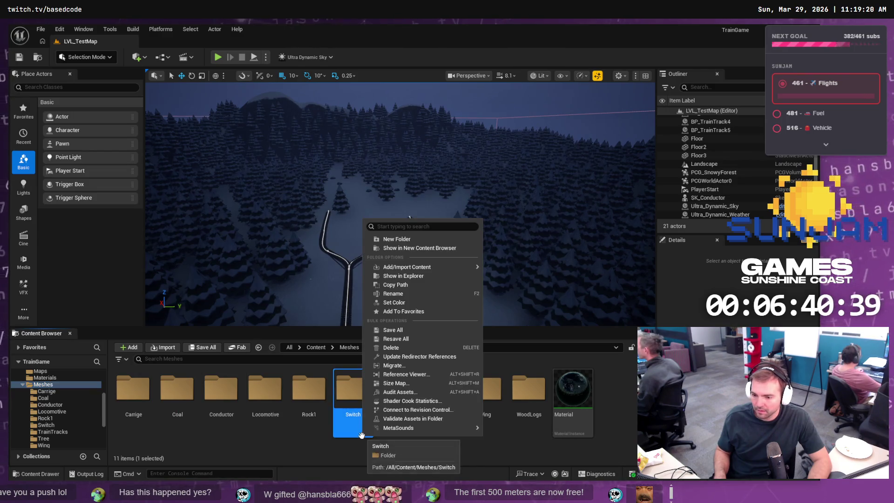
right_click(319, 450)
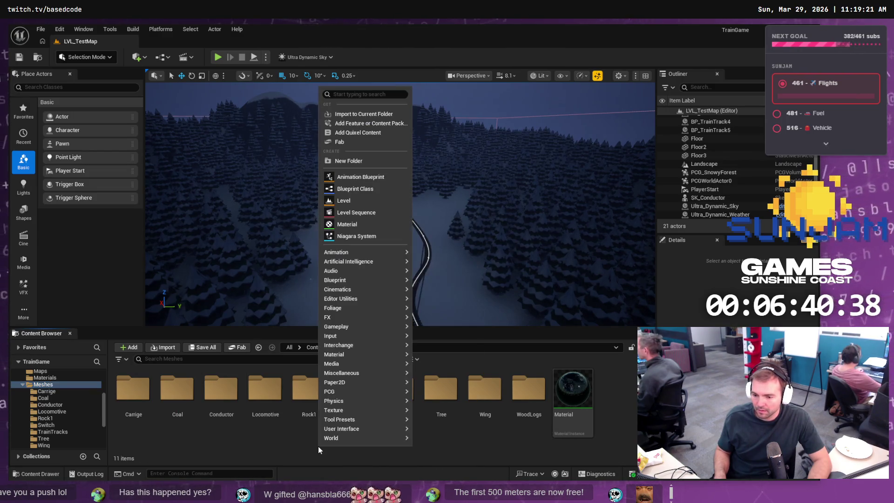
left_click(363, 161)
type("Brid")
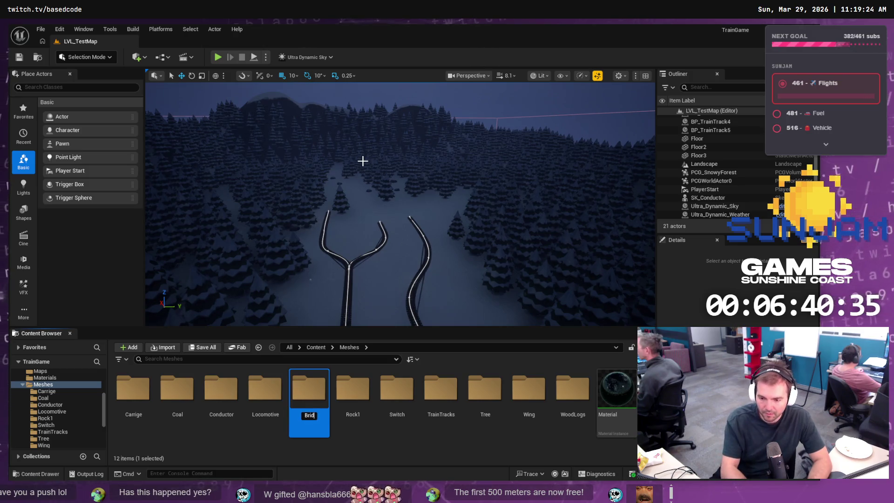
type("ge")
key("Return")
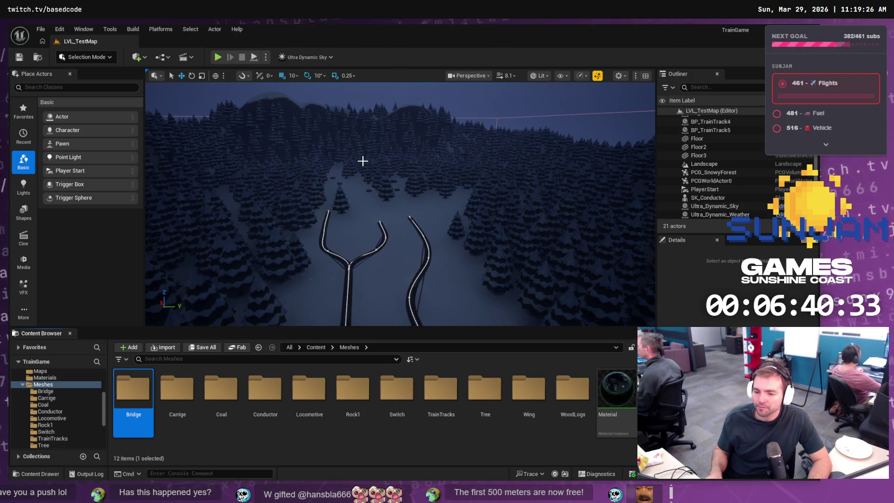
Step: Create a material instance of M_PBR named MI_PBR_Bridge in Materials, then return to ChatGPT
left_click(44, 378)
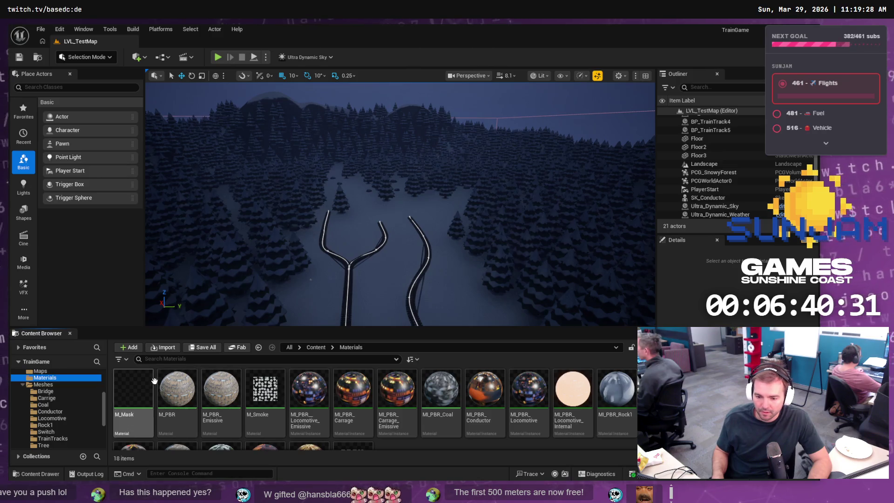
left_click(180, 391)
right_click(184, 391)
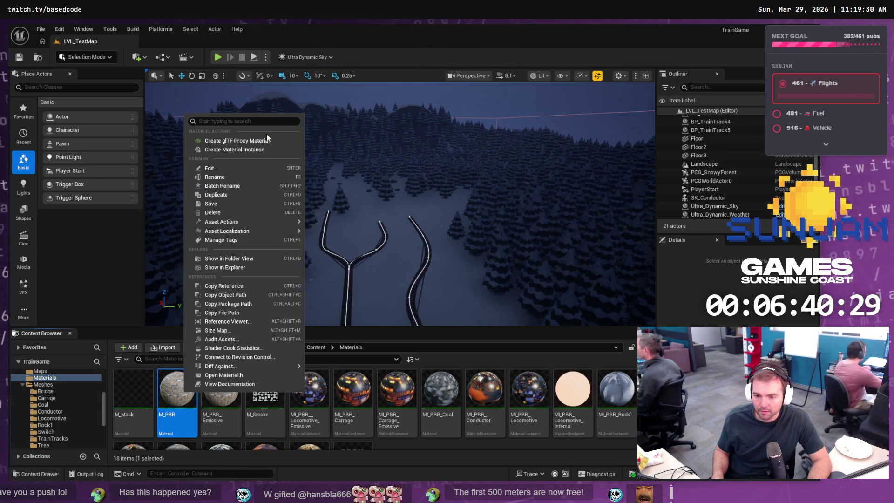
left_click(257, 149)
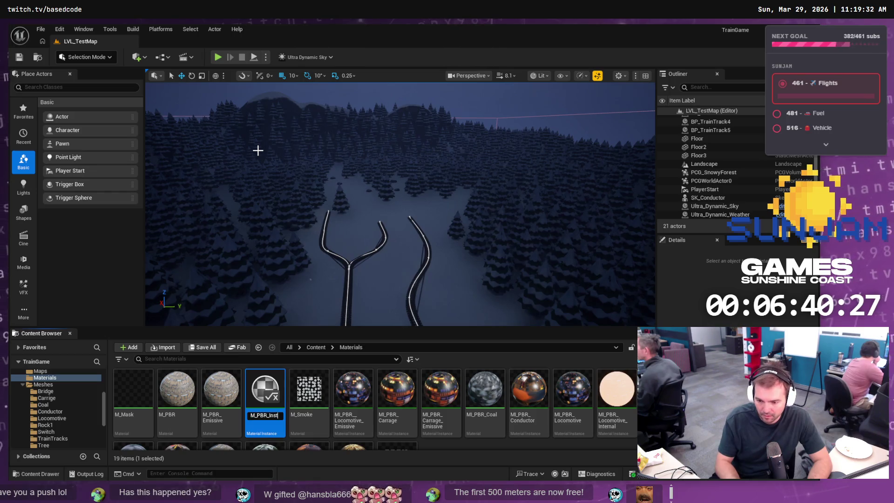
key("BackSpace")
key("BackSpace")
type("Bri")
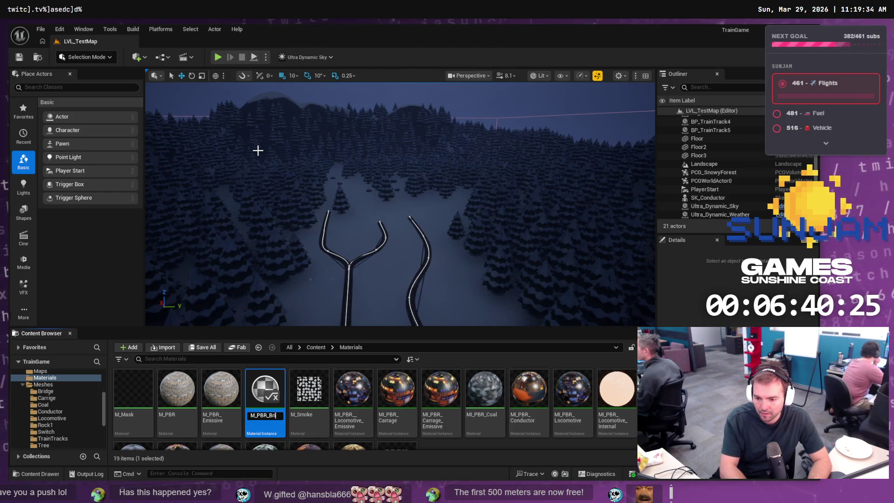
key("BackSpace")
type("Bridge")
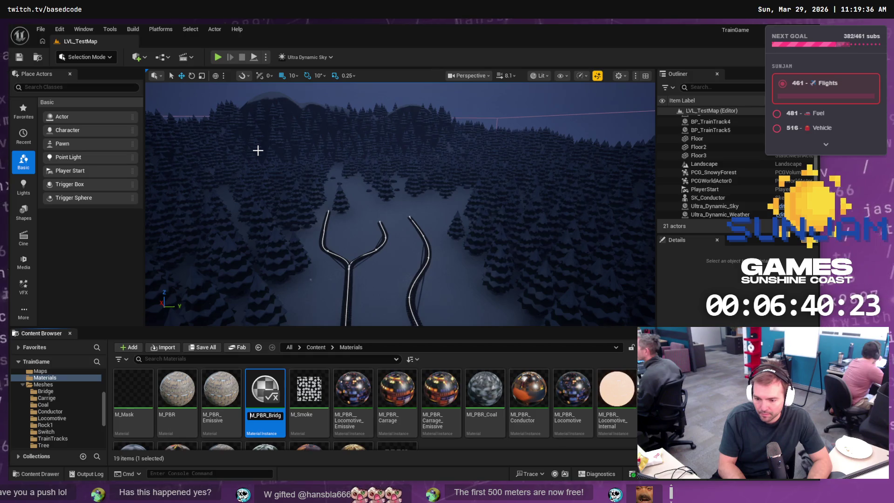
key("Return")
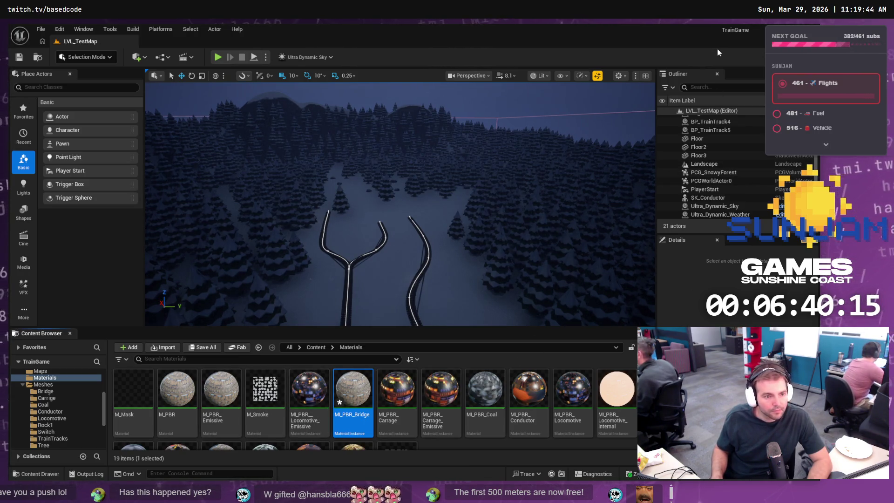
key("alt+Tab")
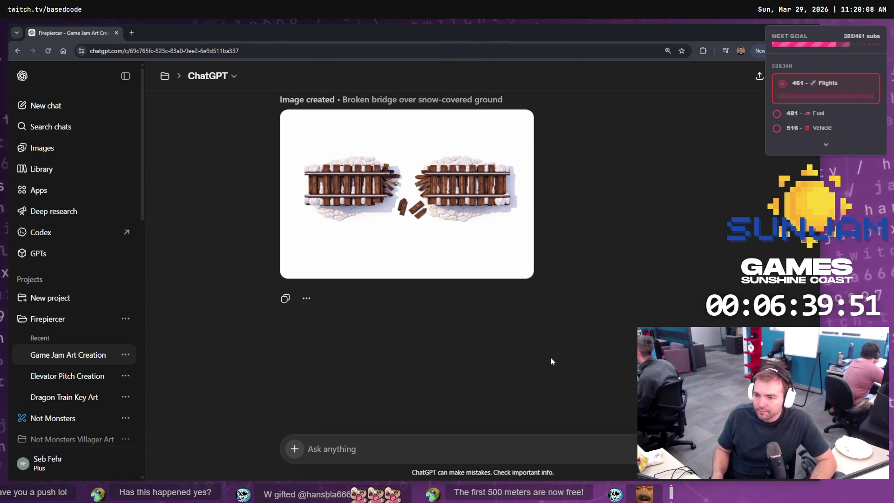
key("alt+Tab")
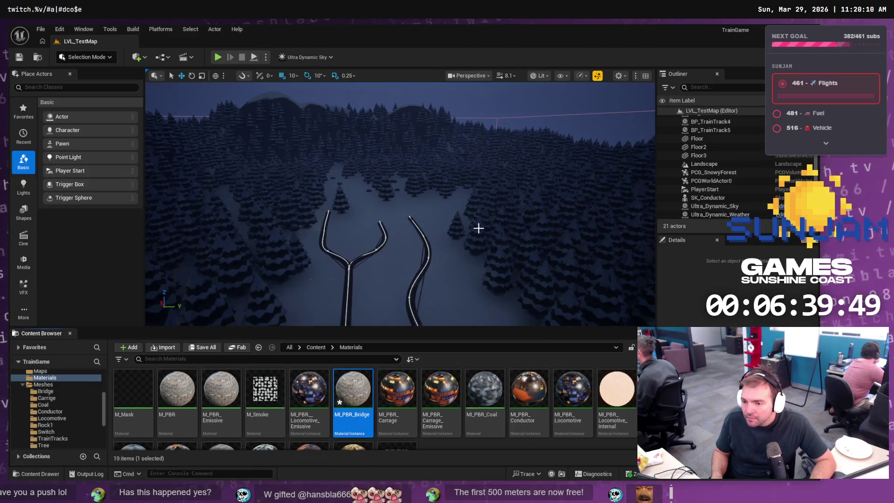
left_click_drag(479, 225, 452, 226)
left_click_drag(369, 186, 369, 168)
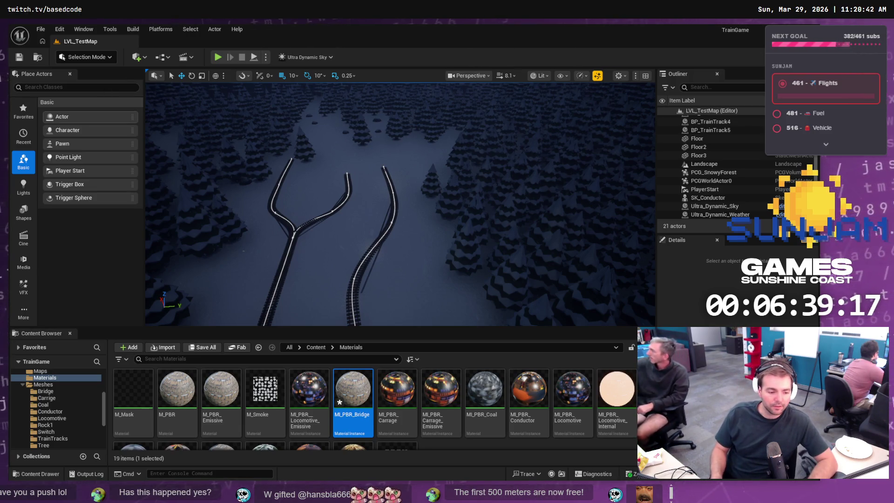
key("alt+Tab")
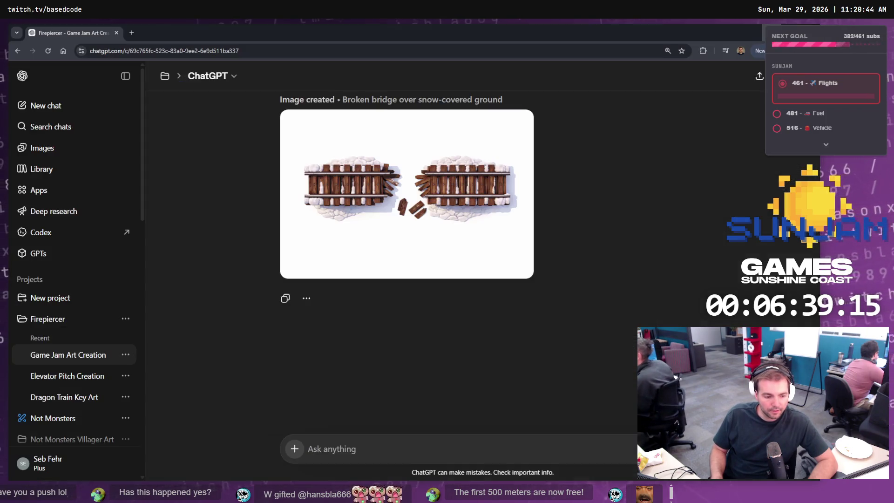
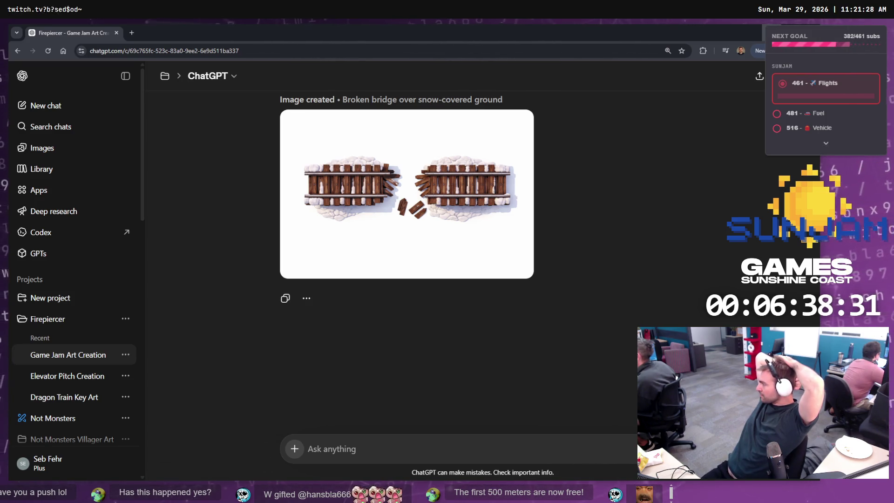
Step: Glance at Unreal, then scroll ChatGPT back to the dragon-locomotive image and its wooden-bridge prompt
key("alt+Tab")
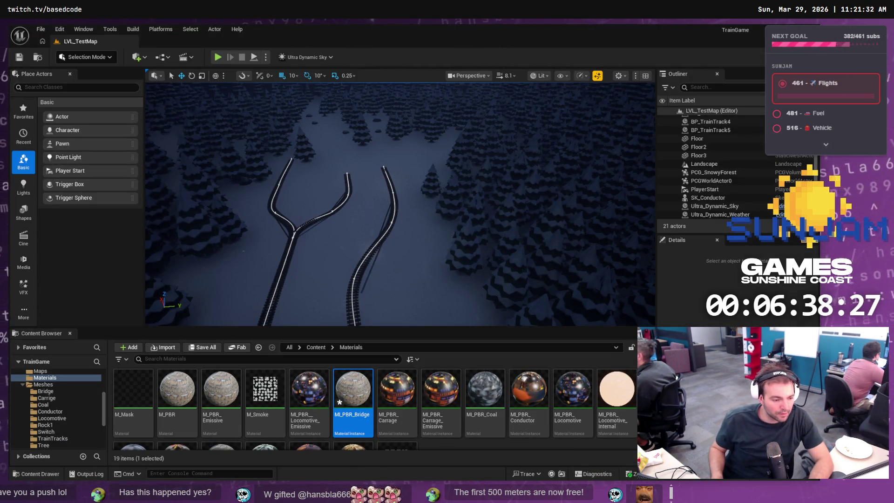
key("alt+Tab")
key("alt+Tab")
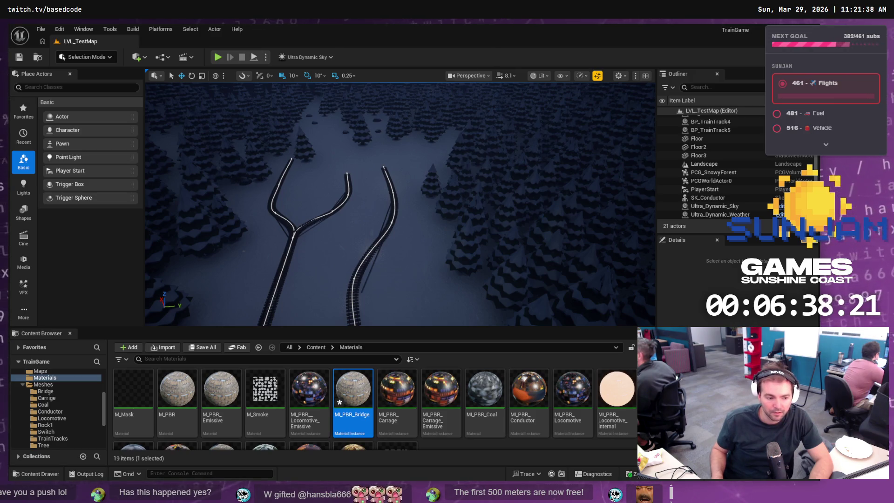
key("alt+Tab")
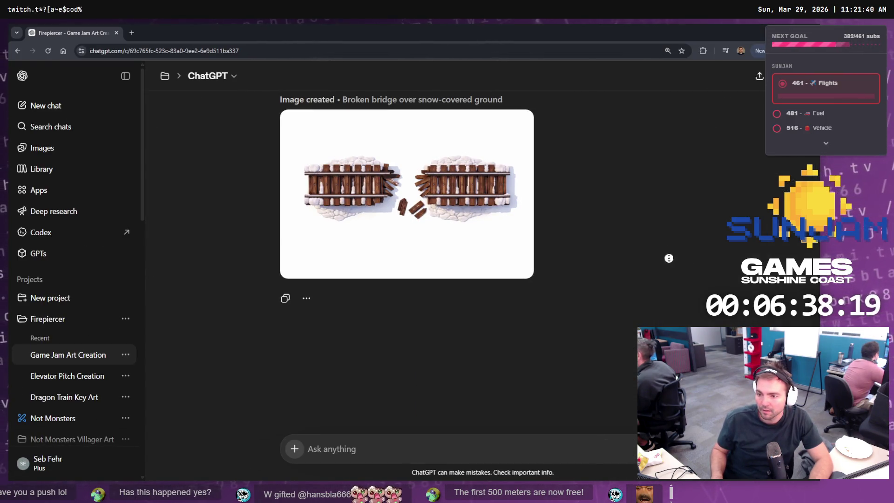
scroll(669, 258, "up", 15)
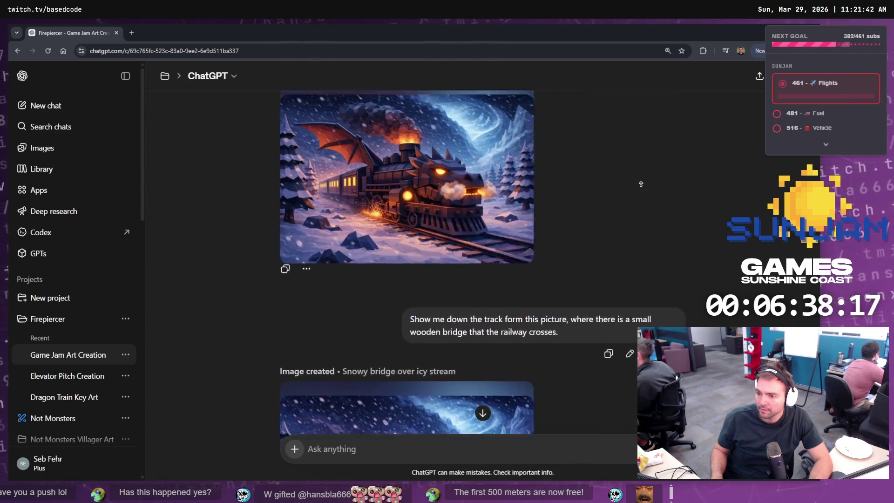
scroll(637, 205, "up", 2)
scroll(624, 256, "down", 2)
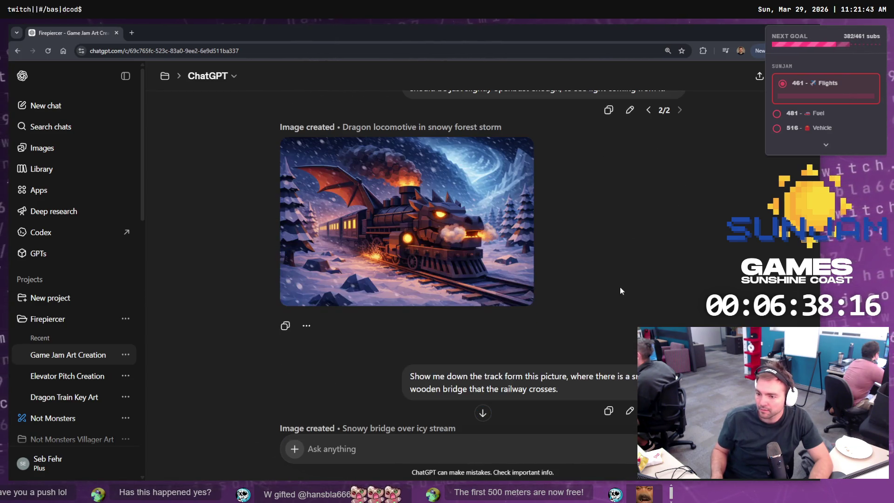
Step: Replace the bridge prompt with a coal-furnace-on-white 3D reference image request and resubmit it
left_click(632, 409)
key("ctrl+a")
type("IU")
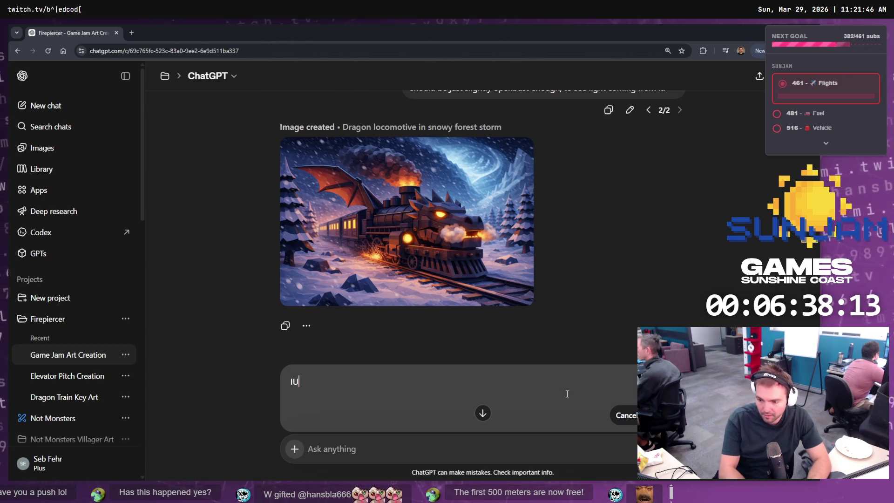
type("nside th")
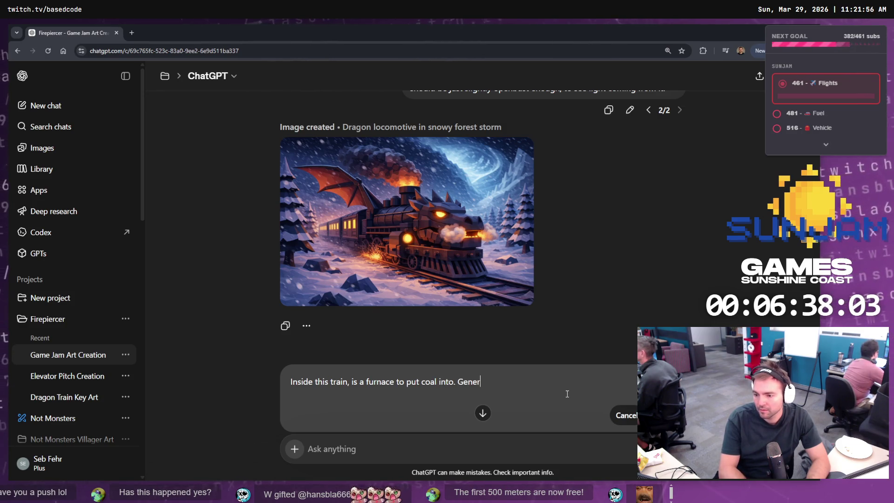
type("is furnace, on a white backgroun")
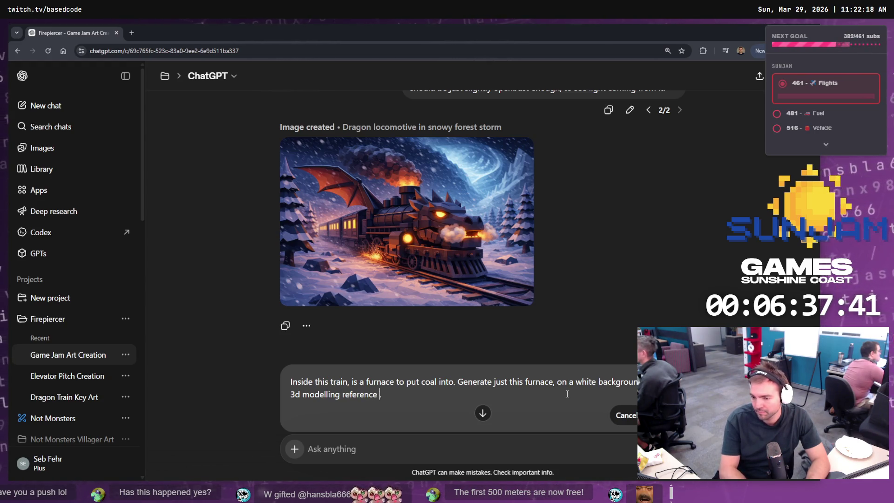
type("m,ag")
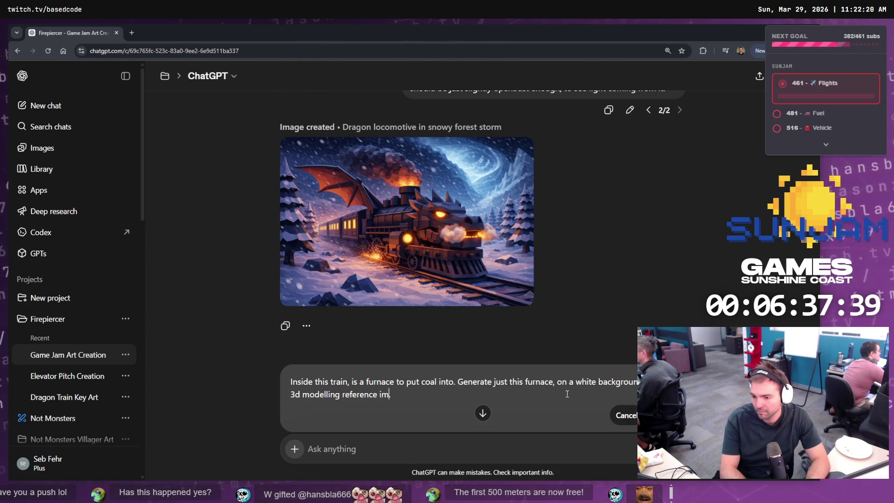
key("Return")
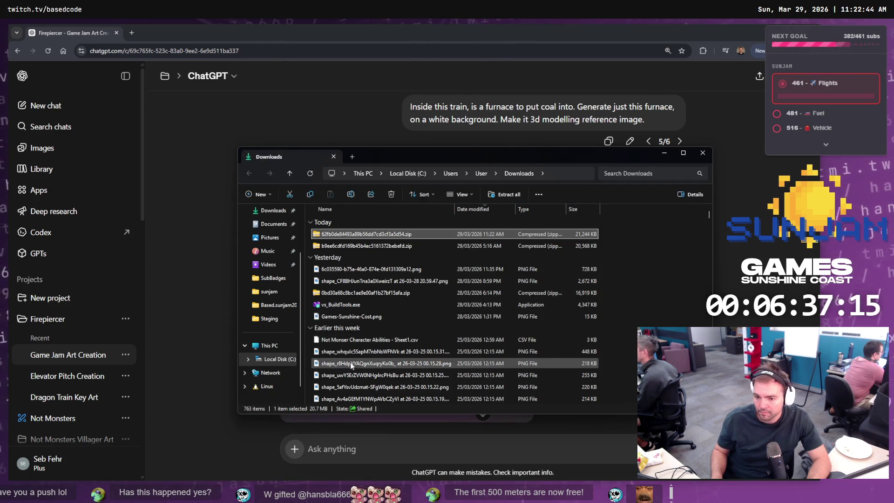
Step: Paste the downloaded zip into the Staging folder and rename it Bridge.zip
left_click(274, 321)
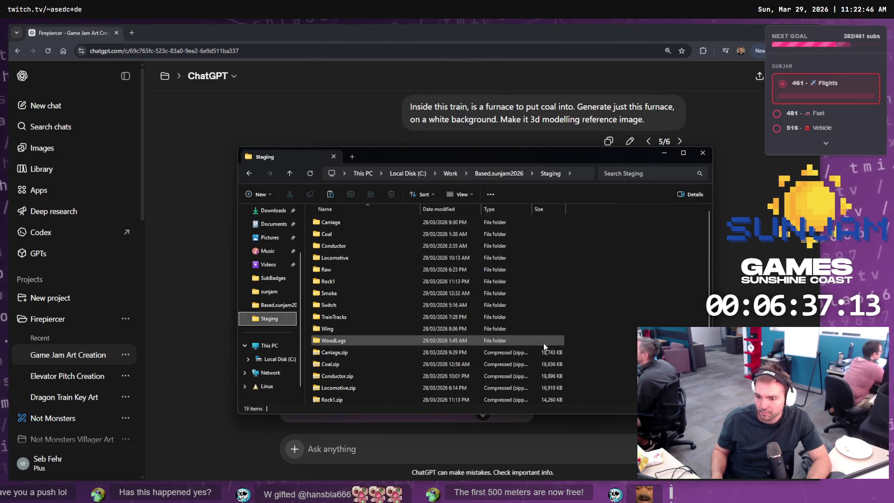
key("ctrl+v")
left_click(610, 342)
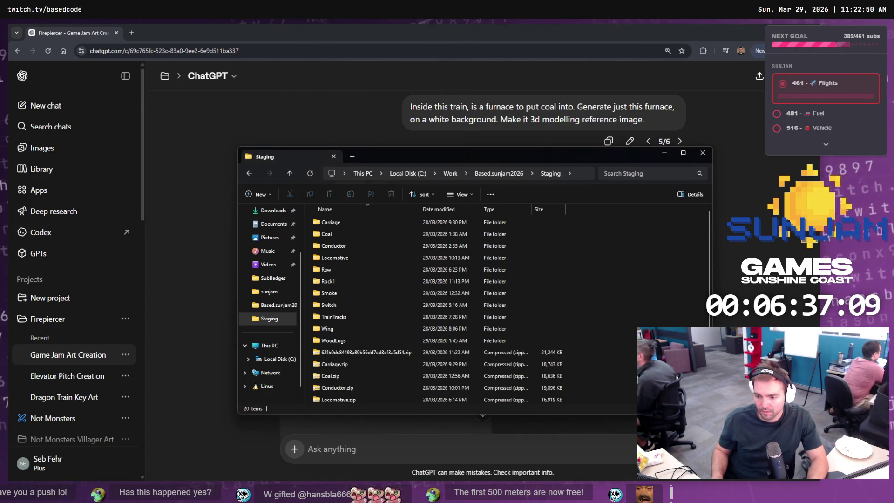
left_click(354, 352)
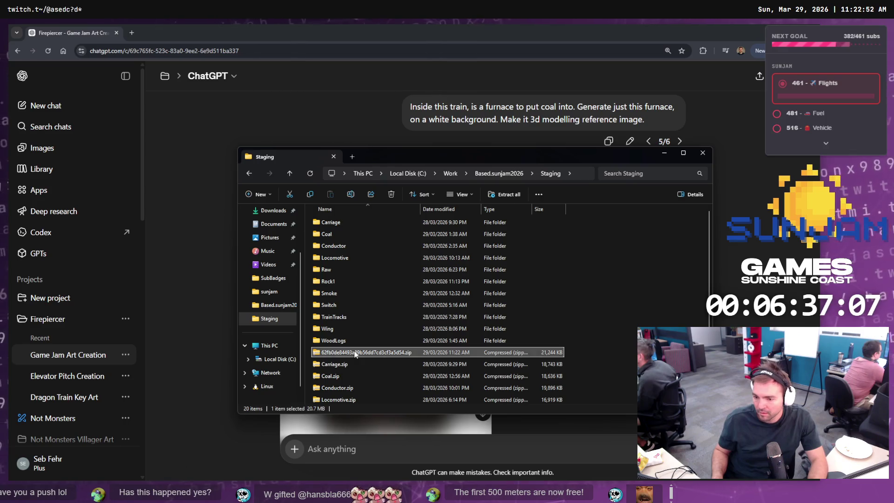
key("F2")
type("Bridge")
key("Return")
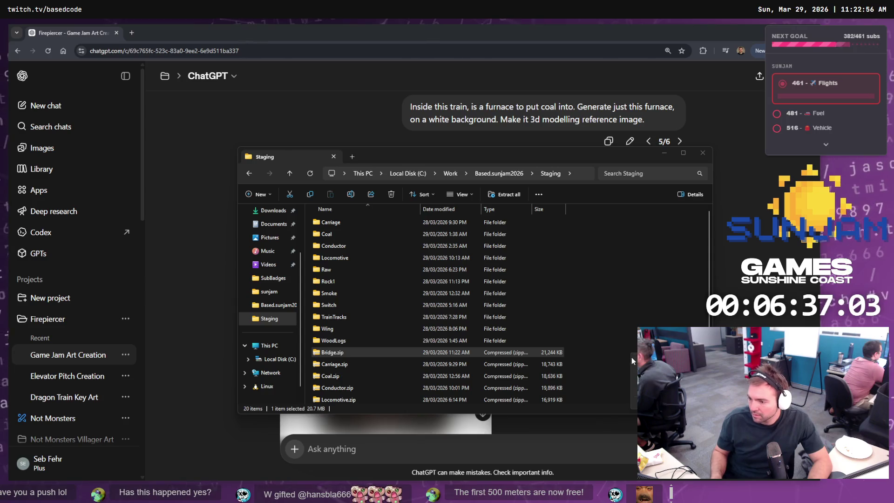
Step: Extract Bridge.zip here into a Bridge folder
left_click(632, 357)
mouse_move(416, 355)
left_mouse_down()
mouse_move(466, 363)
mouse_move(601, 312)
mouse_move(613, 334)
left_mouse_up()
left_click(629, 344)
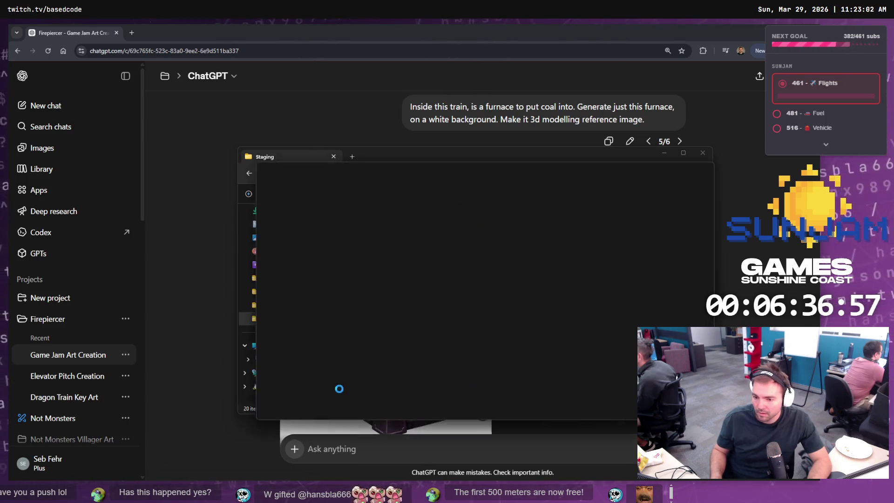
Step: Rename the extracted mesh file to SM_Bridge.obj
left_click(357, 259)
key("F2")
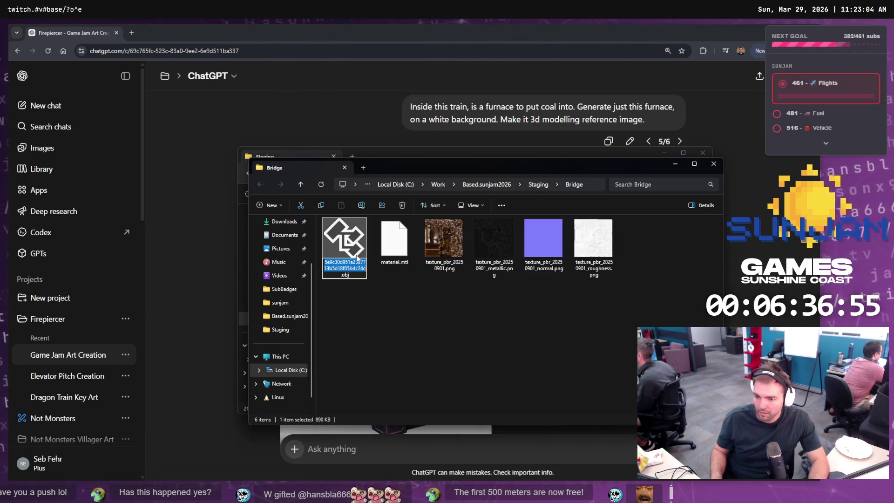
type("Bridge")
key("Return")
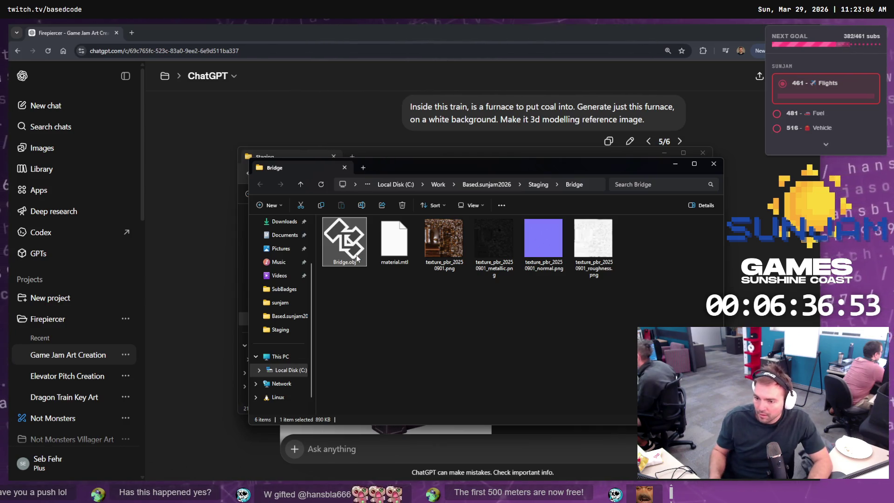
key("F2")
key("Home")
type("S")
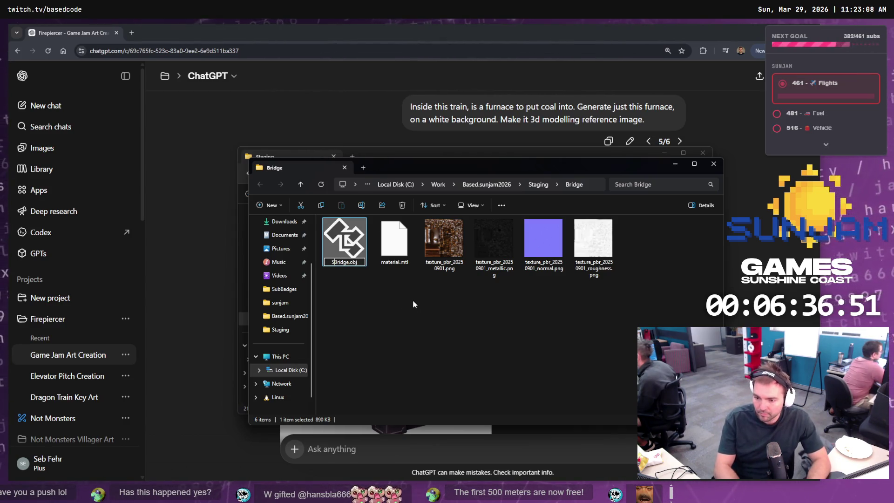
type("M")
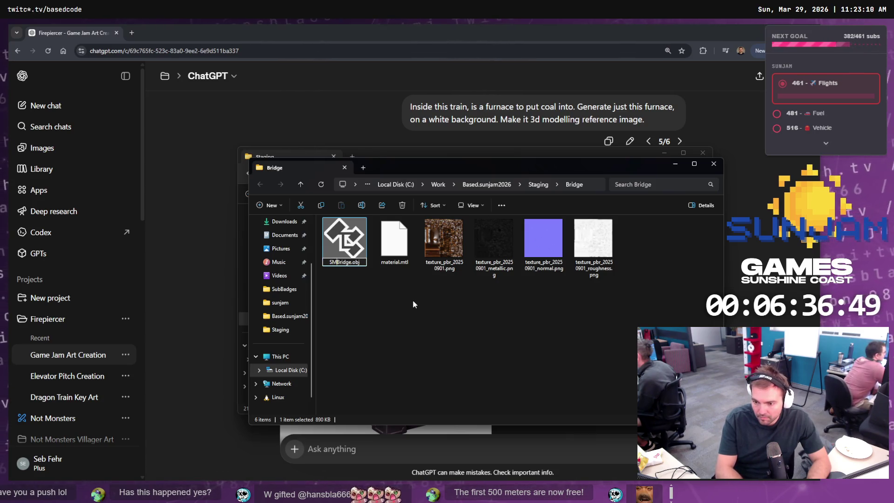
type("_")
key("Return")
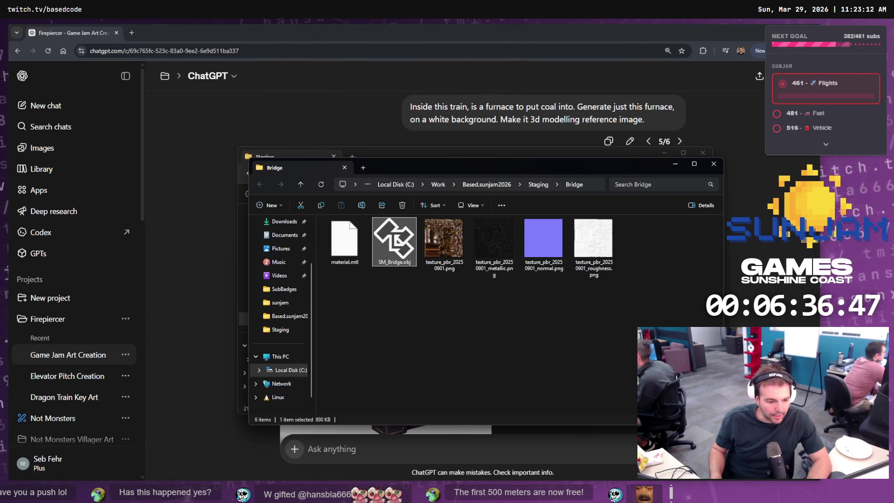
key("alt+Tab")
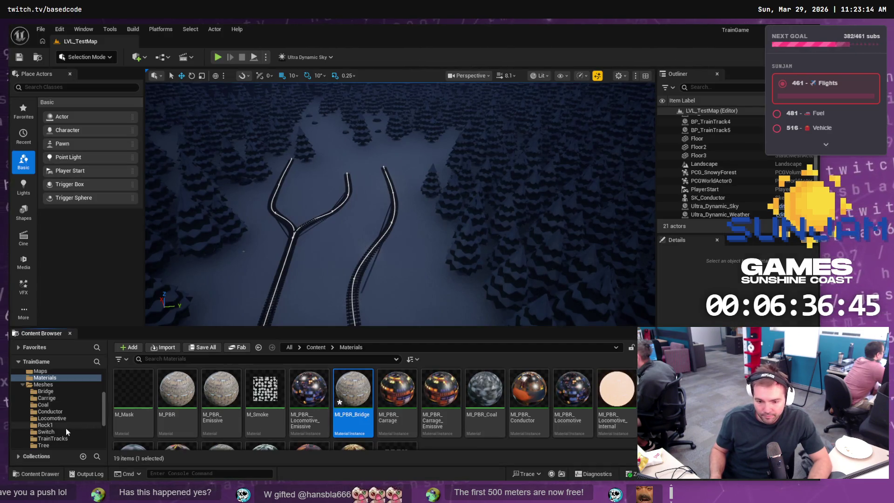
Step: Import SM_Bridge.obj into Meshes/Bridge, bringing in the mesh, its material and four textures
left_click(57, 392)
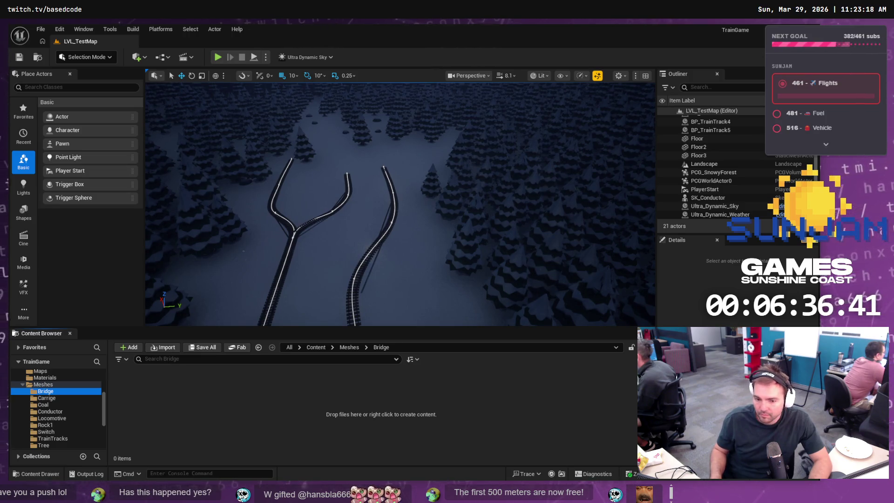
key("alt+Tab")
left_click_drag(395, 243, 174, 419)
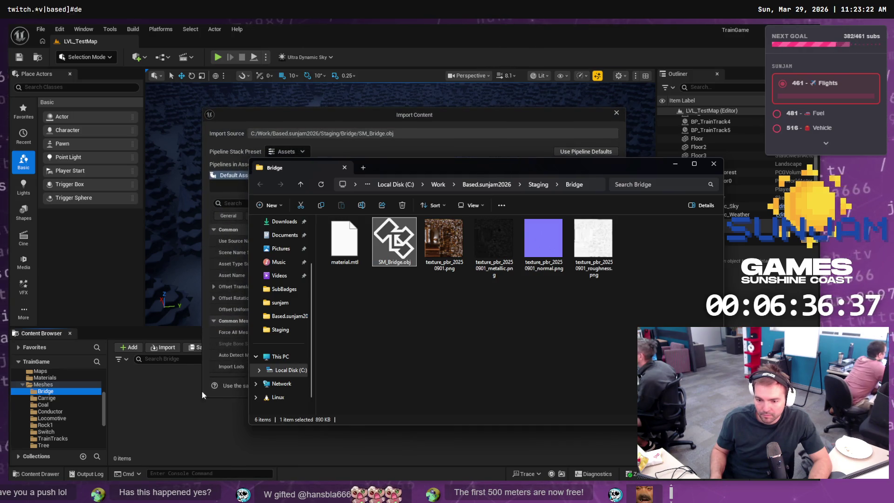
left_click(384, 116)
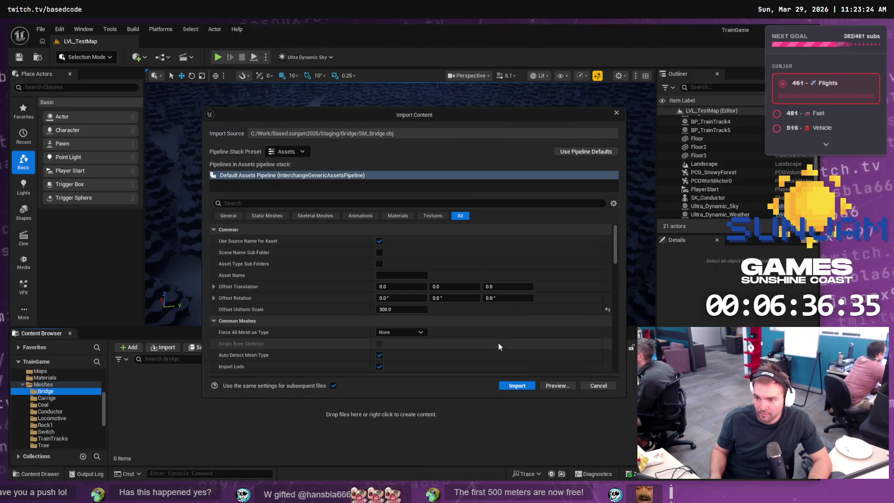
left_click(510, 386)
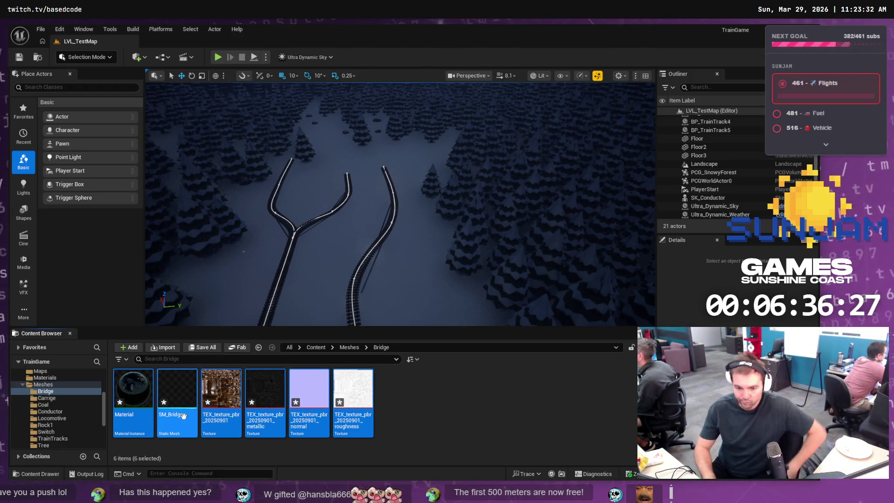
Step: Open the SM_Bridge mesh editor and browse the Content Drawer to the Bridge folder's assets
mouse_move(120, 392)
double_click(310, 386)
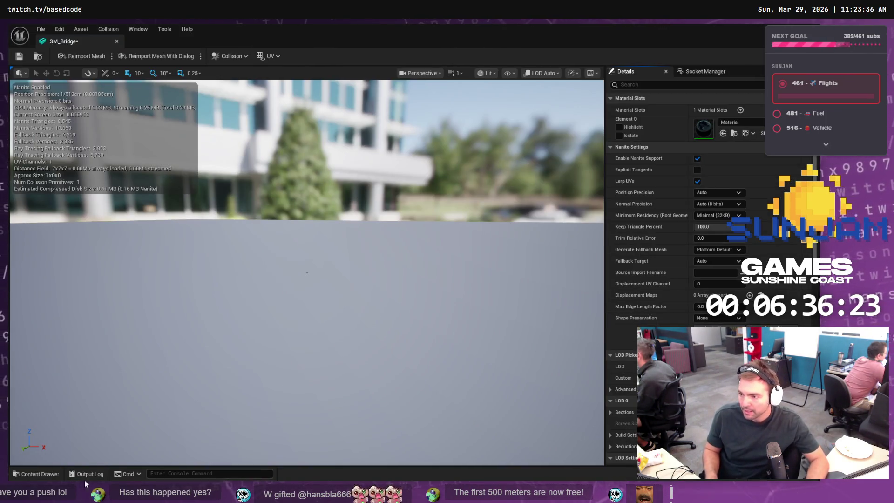
left_click(43, 475)
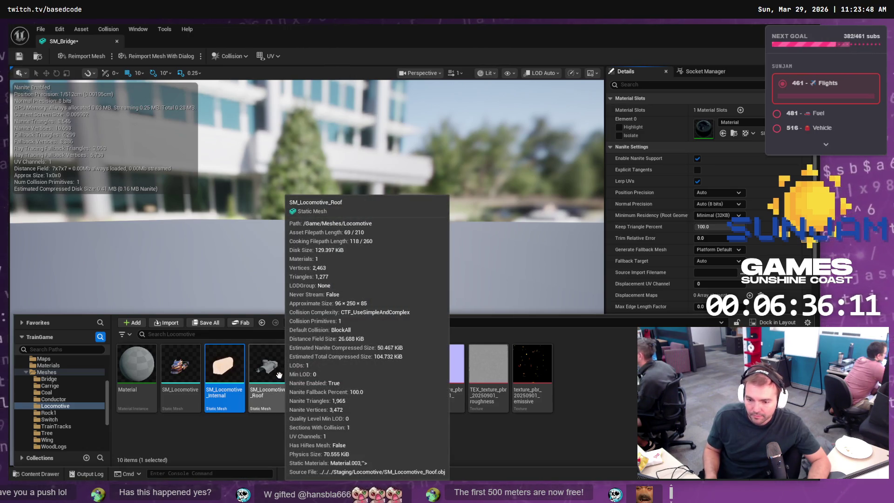
left_click(279, 375)
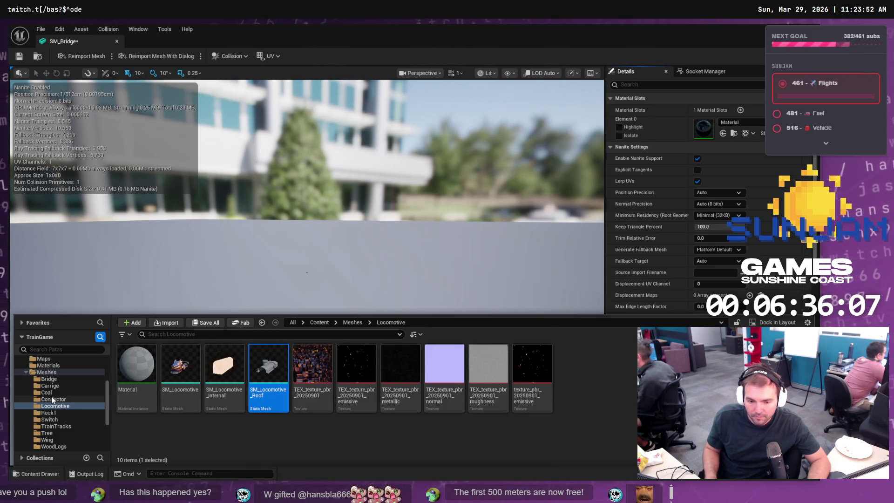
left_click(56, 380)
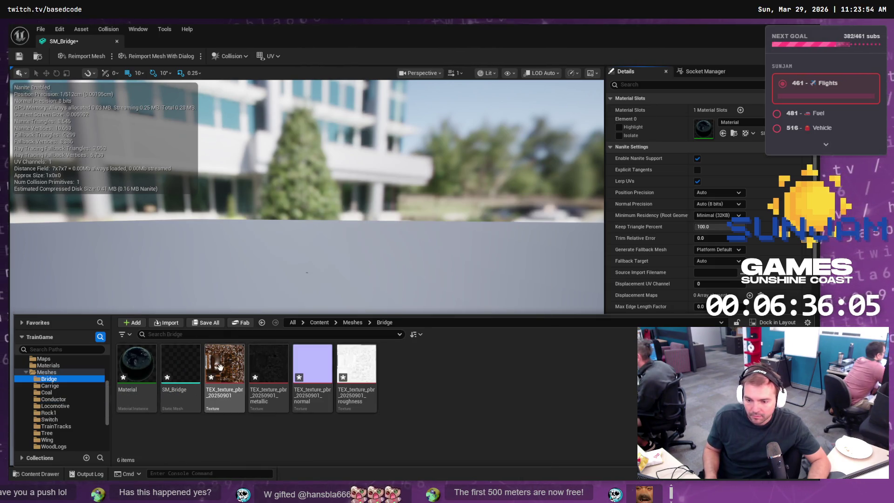
left_click(181, 372)
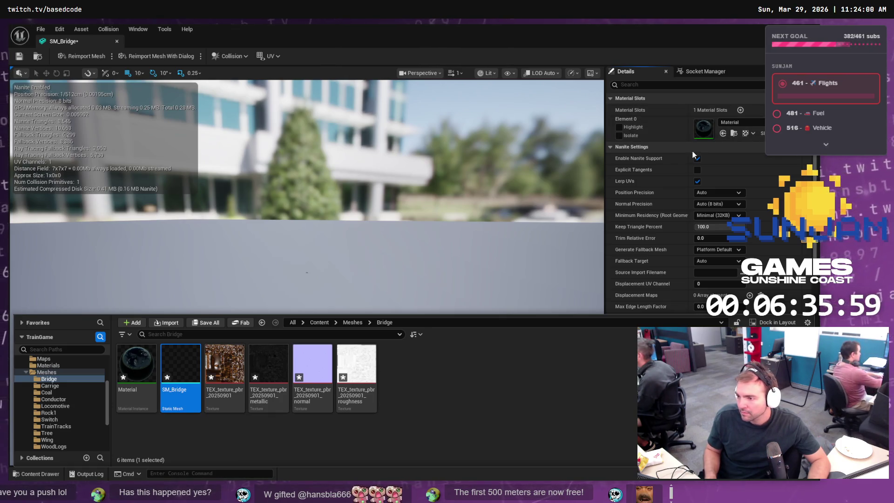
Step: Show the Materials folder's 19 assets, including MI_PBR_Bridge
left_click(57, 364)
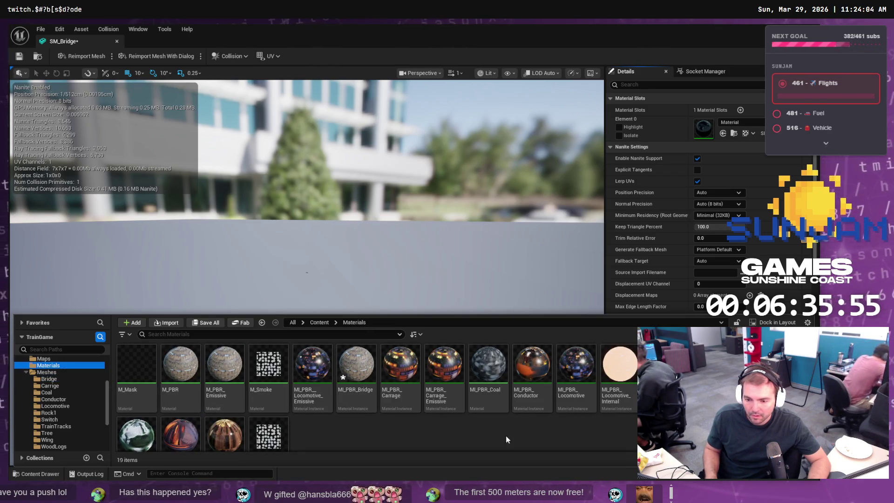
scroll(392, 406, "down", 2)
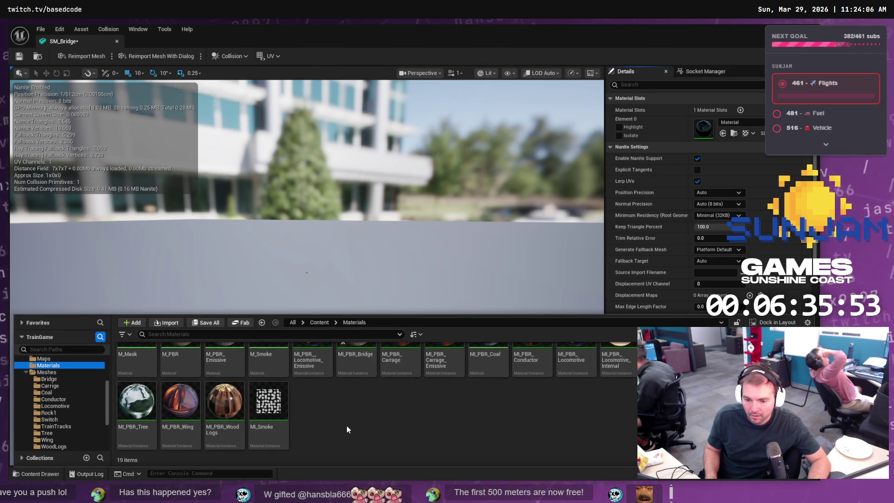
scroll(346, 426, "up", 2)
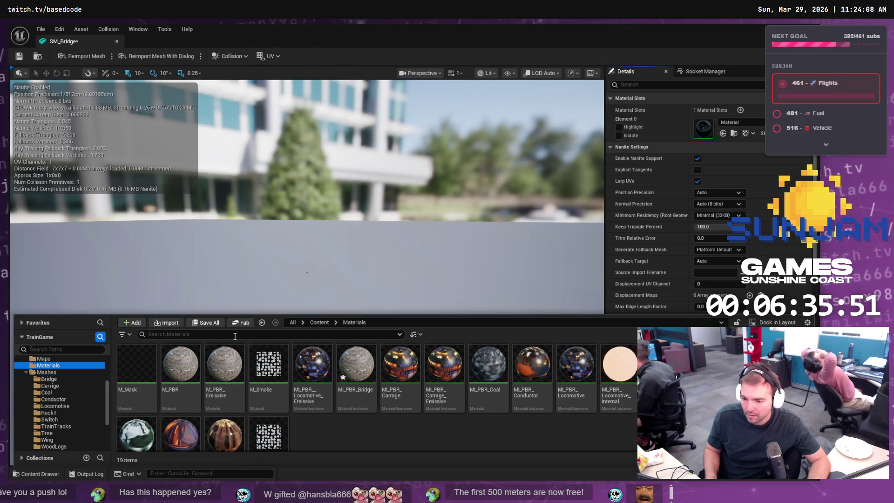
Step: Open MI_PBR_Bridge and enable its Albedo, Metallic, Normal and Roughness overrides
double_click(356, 365)
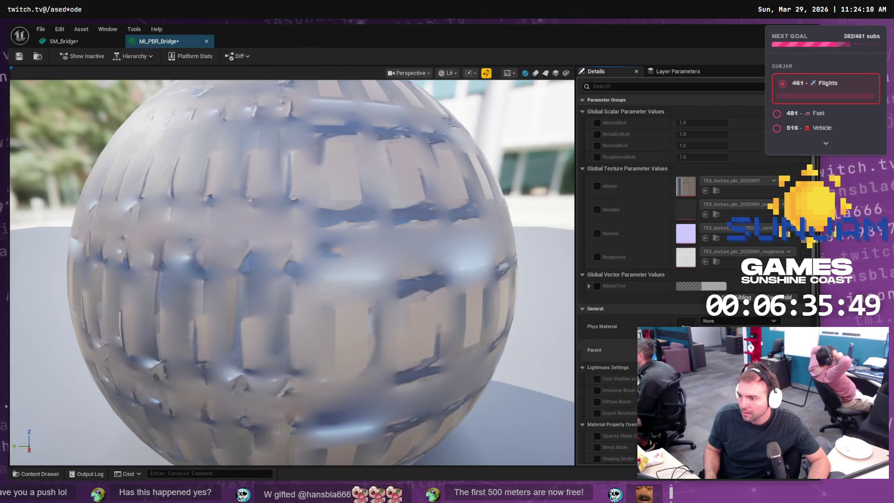
left_click(598, 186)
left_click(597, 210)
left_click(597, 233)
left_click(596, 257)
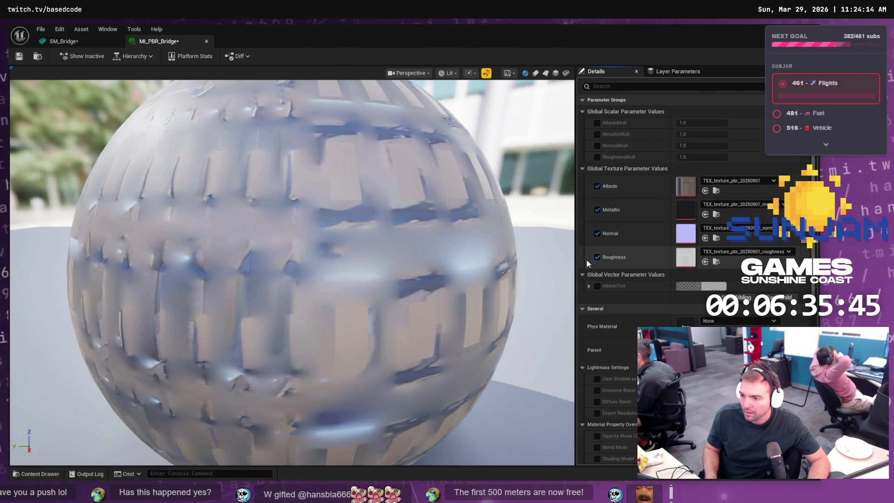
Step: Assign the bridge's TEX_texture_pbr albedo, metallic, normal and roughness maps to their slots
left_click(36, 474)
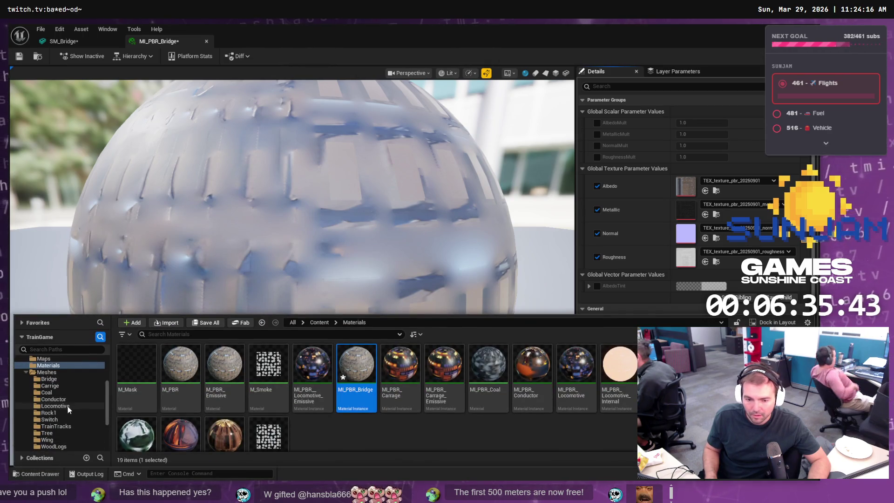
scroll(63, 407, "down", 1)
left_click(59, 366)
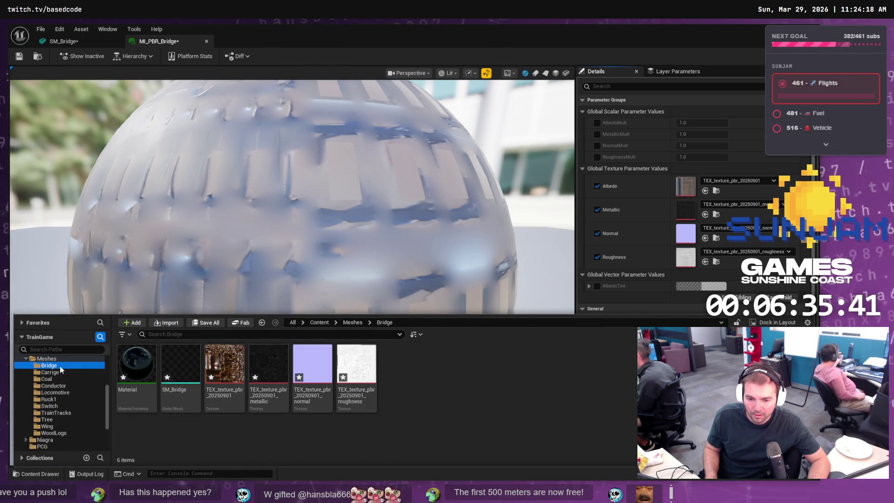
mouse_move(224, 363)
left_mouse_down()
mouse_move(683, 174)
mouse_move(685, 181)
left_mouse_up()
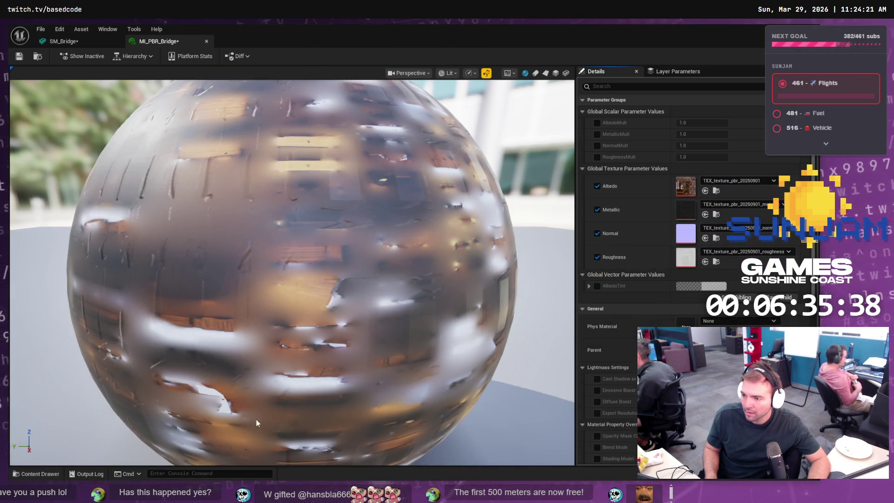
left_click(56, 475)
mouse_move(270, 394)
left_mouse_down()
mouse_move(611, 303)
mouse_move(686, 211)
left_mouse_up()
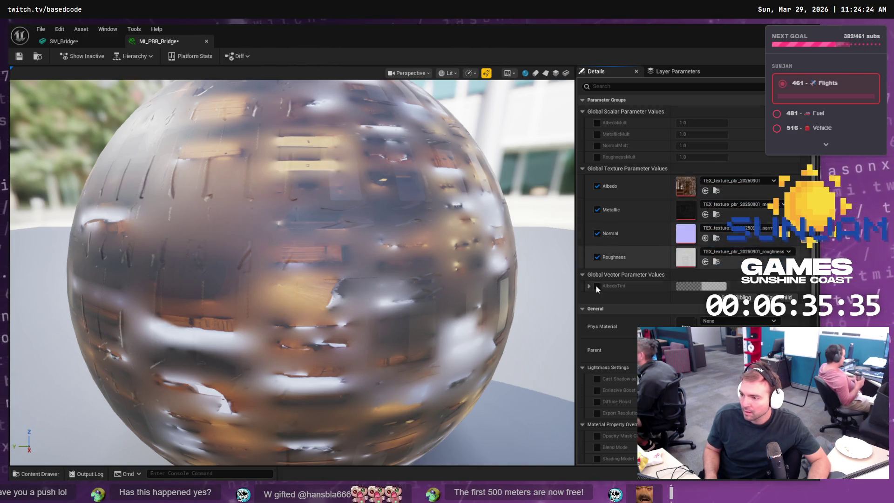
left_click(40, 473)
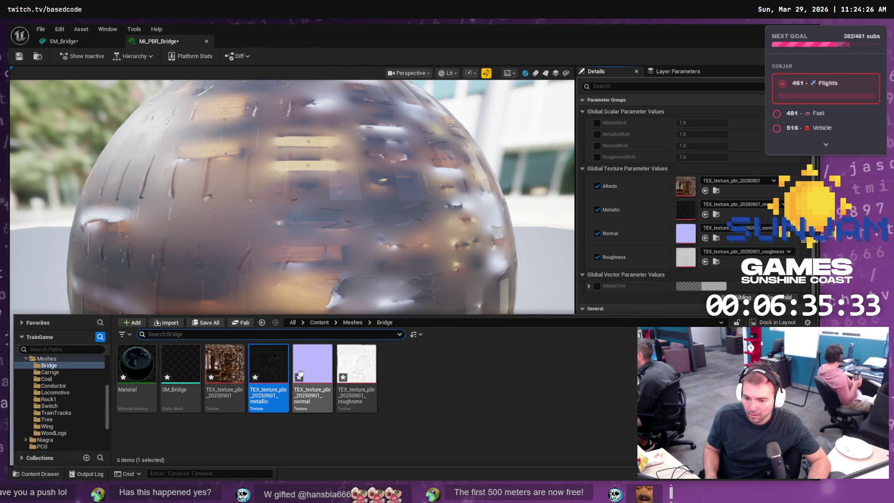
mouse_move(300, 374)
left_mouse_down()
mouse_move(466, 335)
mouse_move(686, 233)
left_mouse_up()
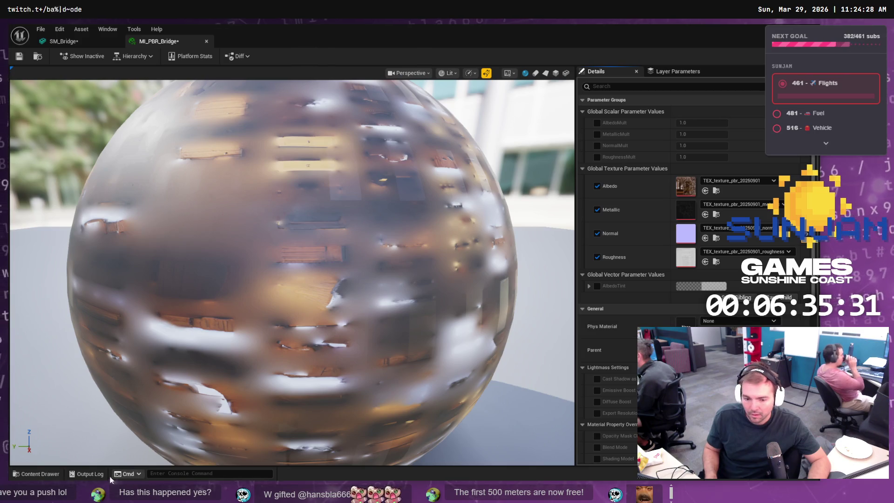
left_click(42, 474)
mouse_move(357, 377)
left_mouse_down()
mouse_move(648, 347)
mouse_move(655, 269)
mouse_move(688, 257)
left_mouse_up()
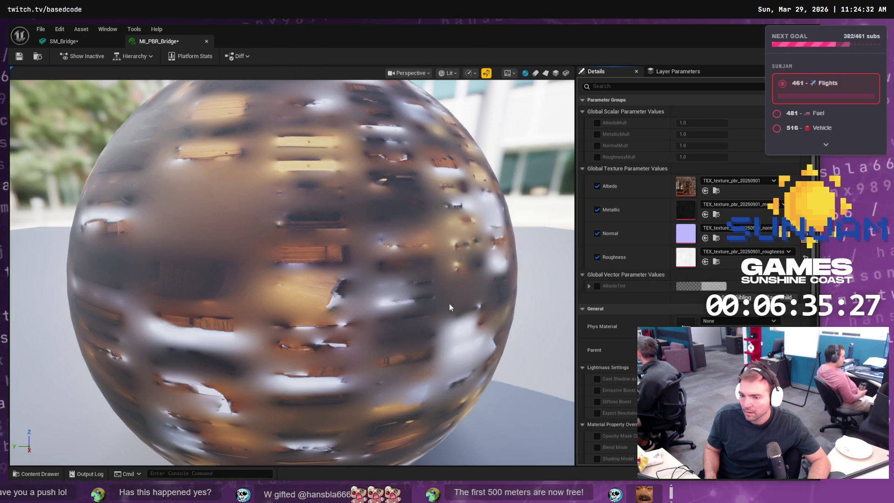
left_click(36, 474)
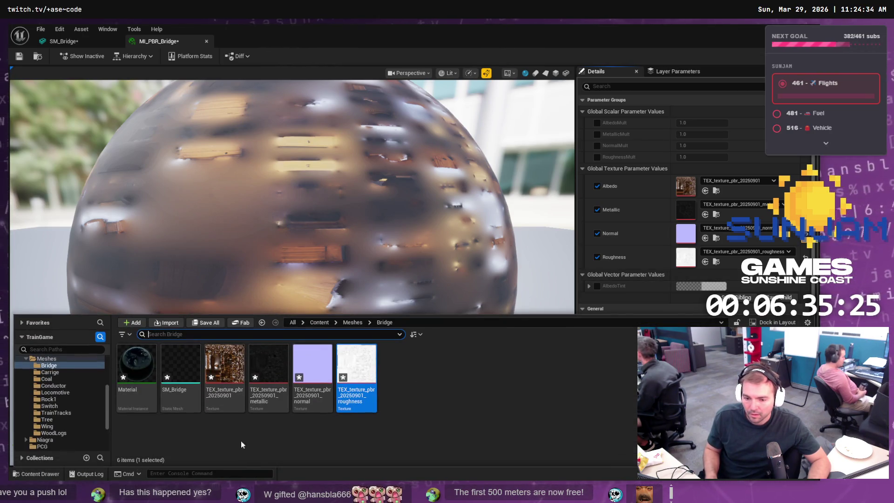
Step: Begin deleting the imported default Material asset, then cancel
left_click(148, 372)
right_click(149, 372)
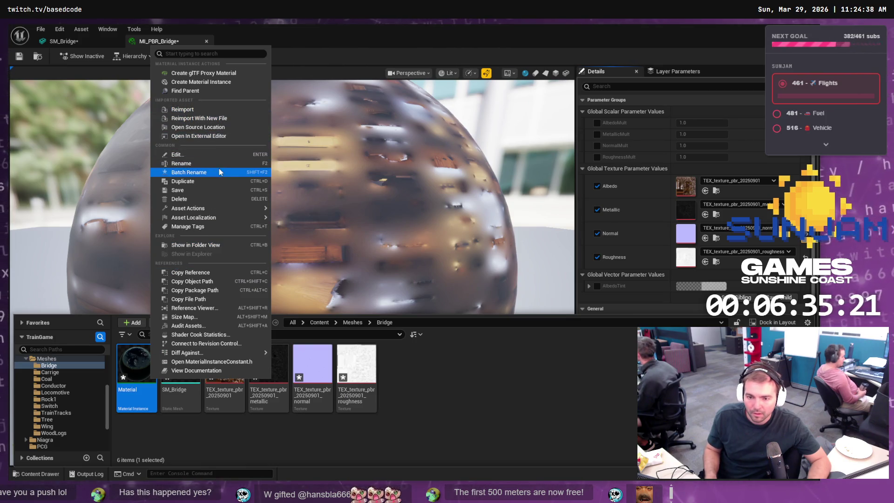
left_click(186, 199)
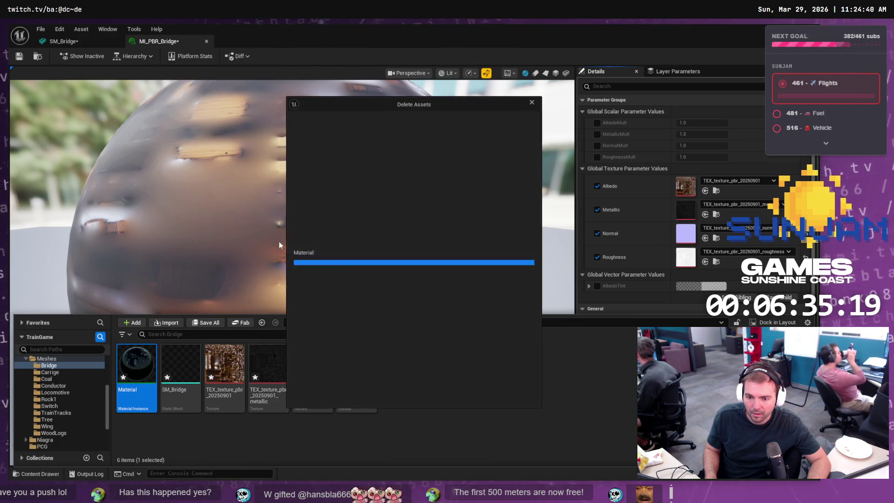
left_click(455, 392)
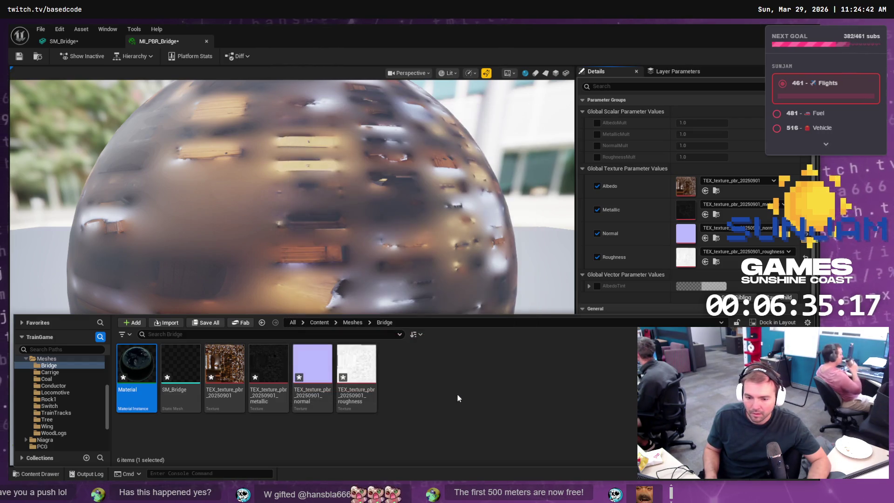
Step: Reopen SM_Bridge's editor and search the Content Drawer for Bridge assets
double_click(195, 368)
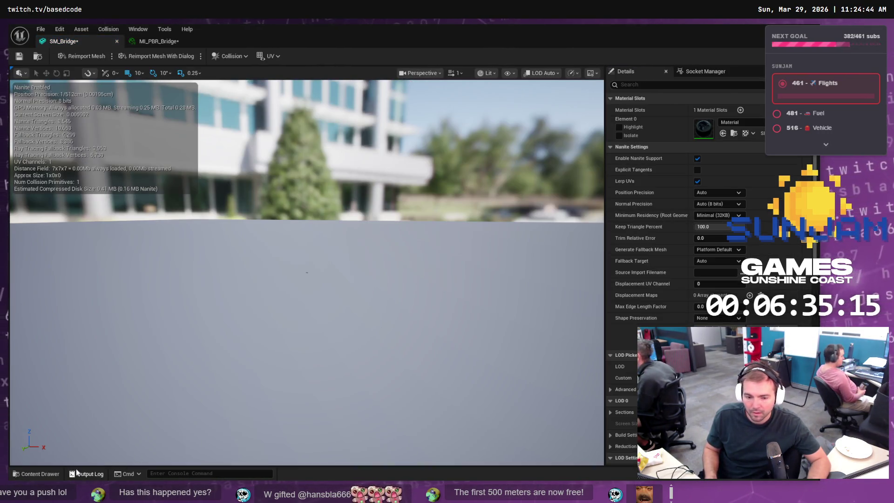
left_click(38, 474)
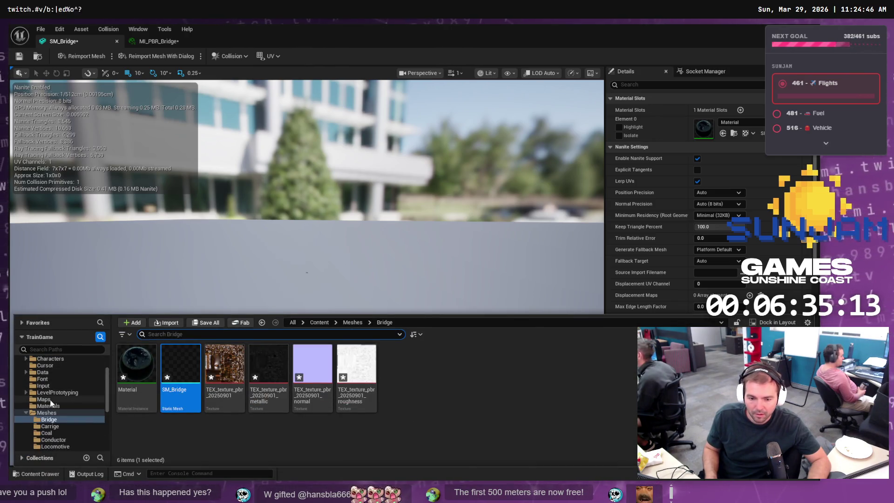
left_click(49, 406)
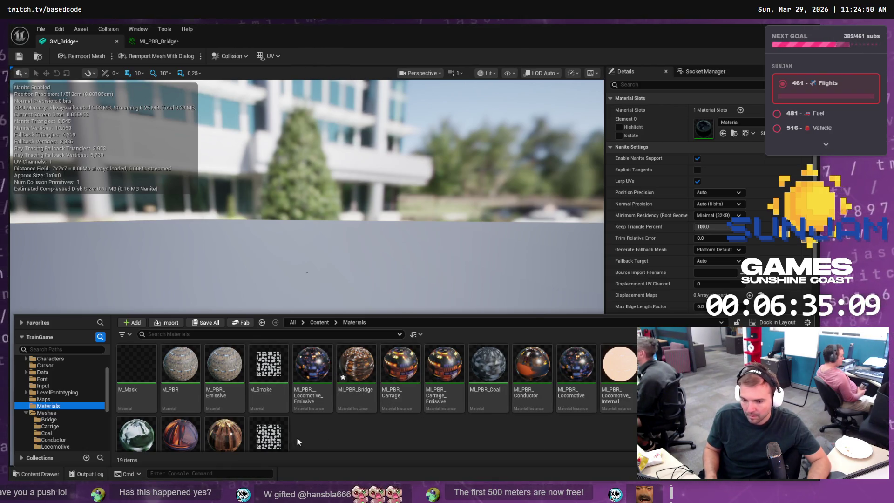
scroll(297, 438, "down", 1)
mouse_move(191, 417)
scroll(190, 417, "up", 1)
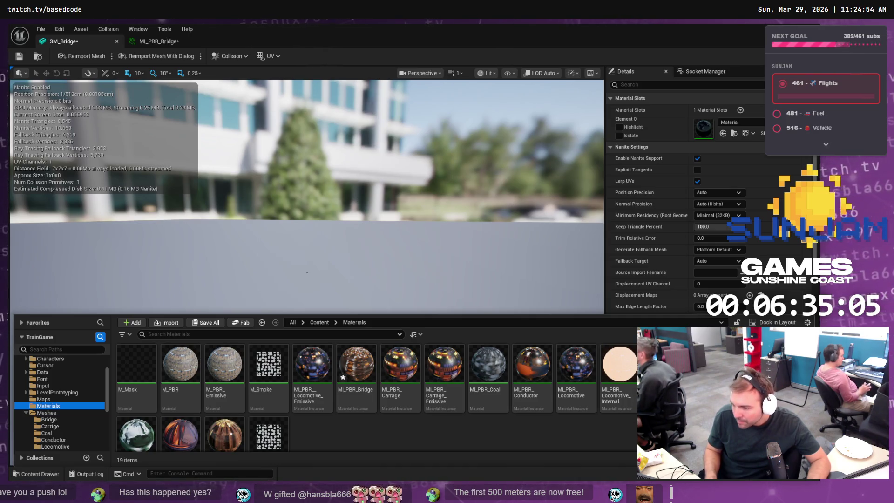
mouse_move(661, 368)
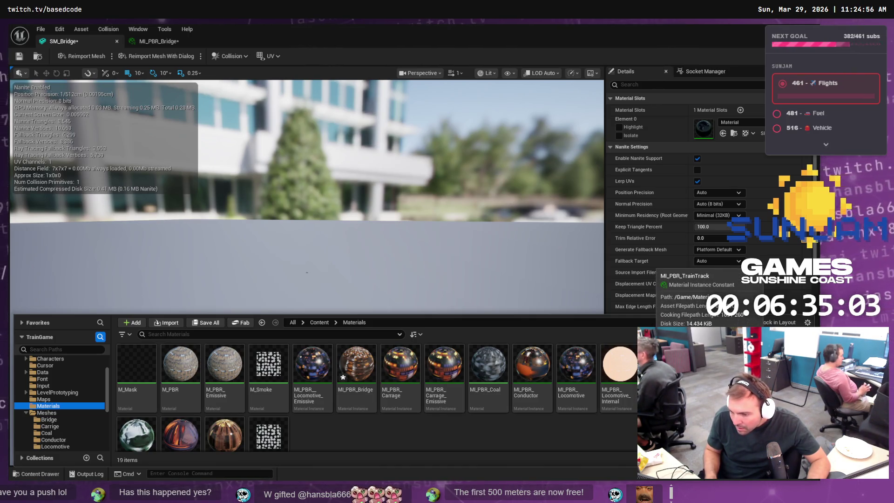
type("Bridge")
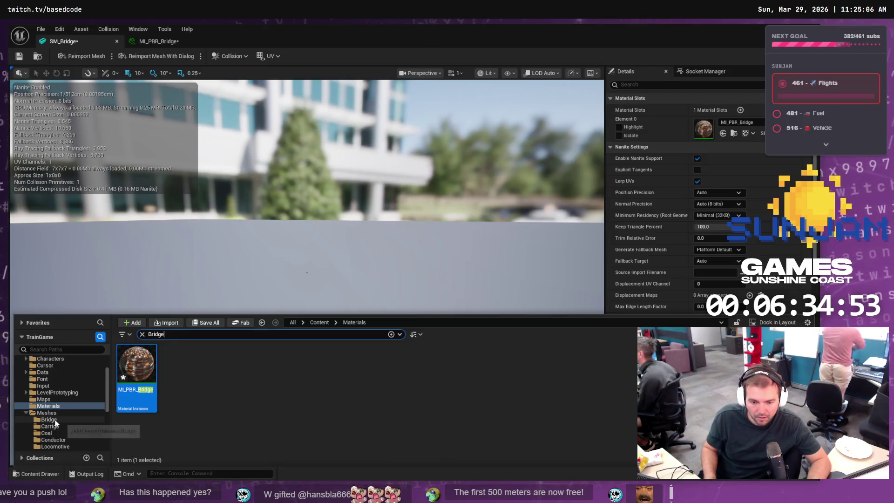
left_click(53, 419)
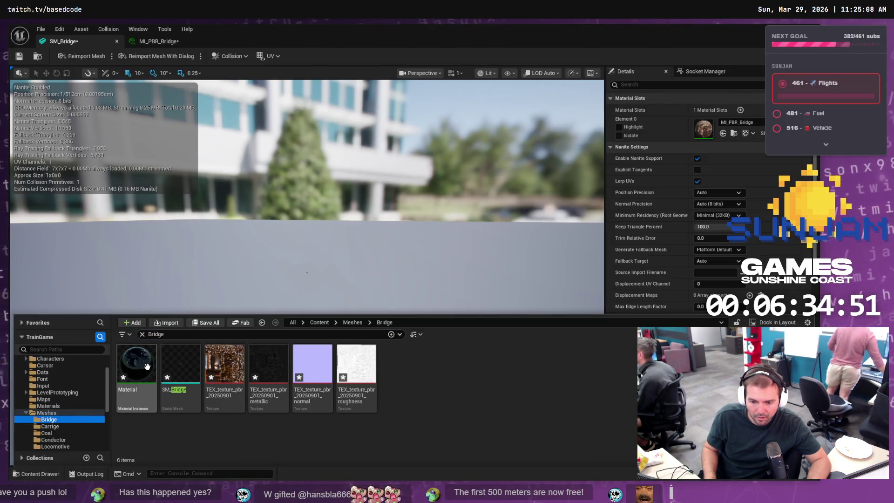
Step: Delete the imported default Material asset
right_click(151, 371)
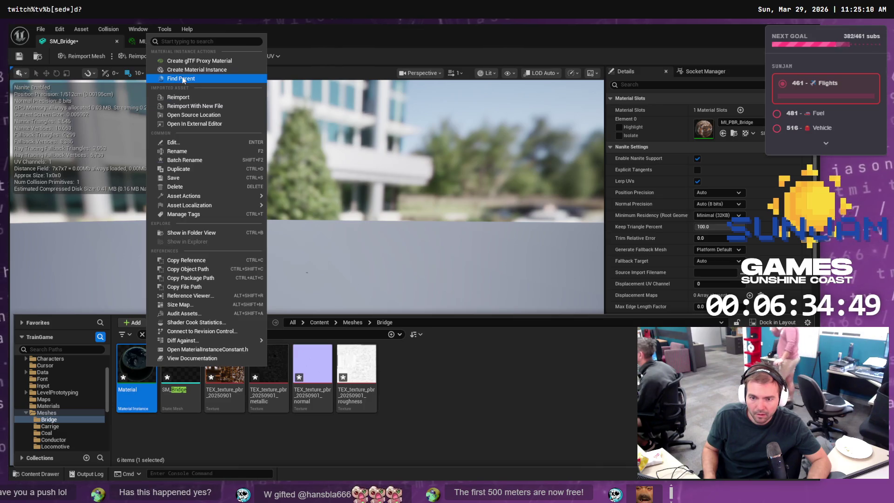
left_click(186, 186)
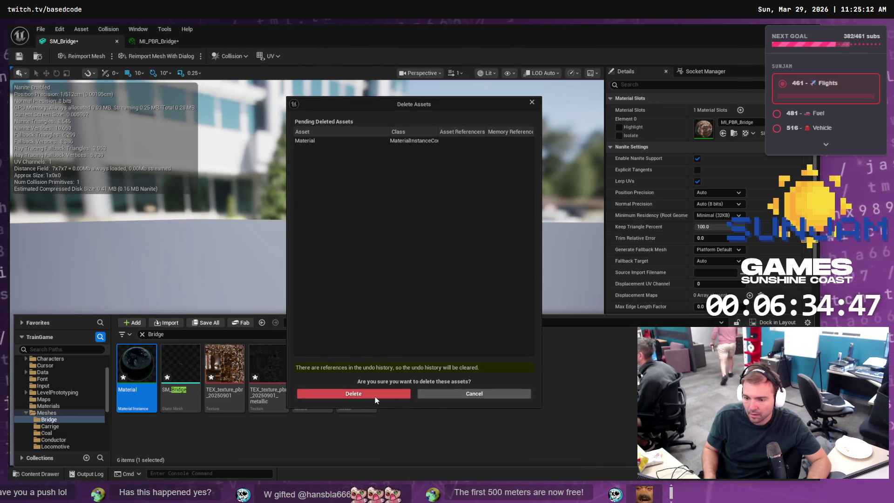
left_click(375, 397)
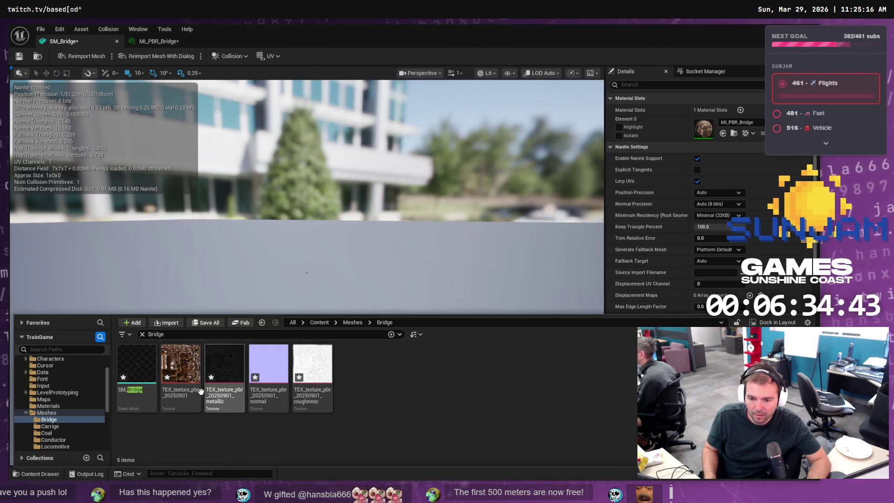
Step: Review the SM_Bridge mesh and MI_PBR_Bridge instance editors, then switch to Blender
left_click(152, 369)
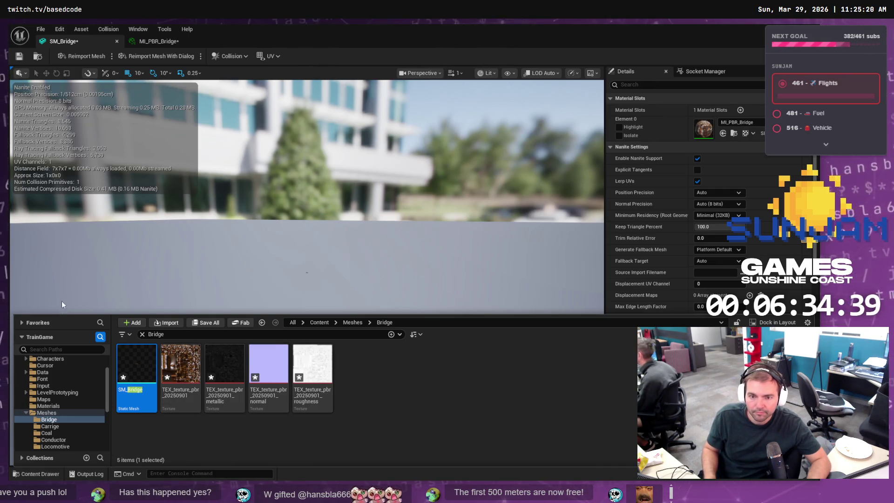
left_click(159, 41)
left_click(60, 42)
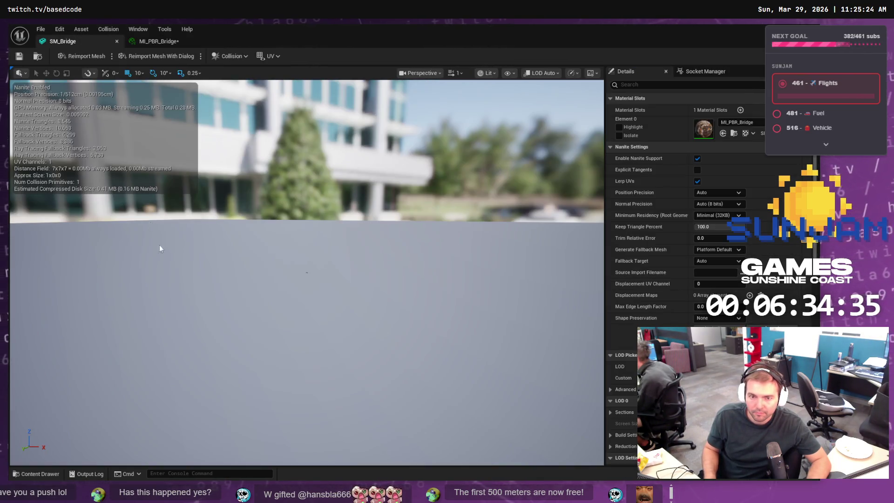
left_click_drag(225, 384, 391, 313)
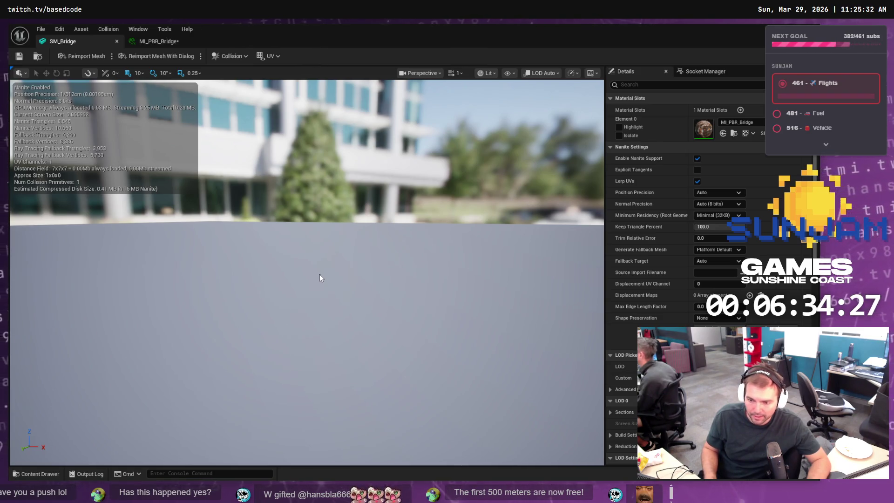
left_click(40, 474)
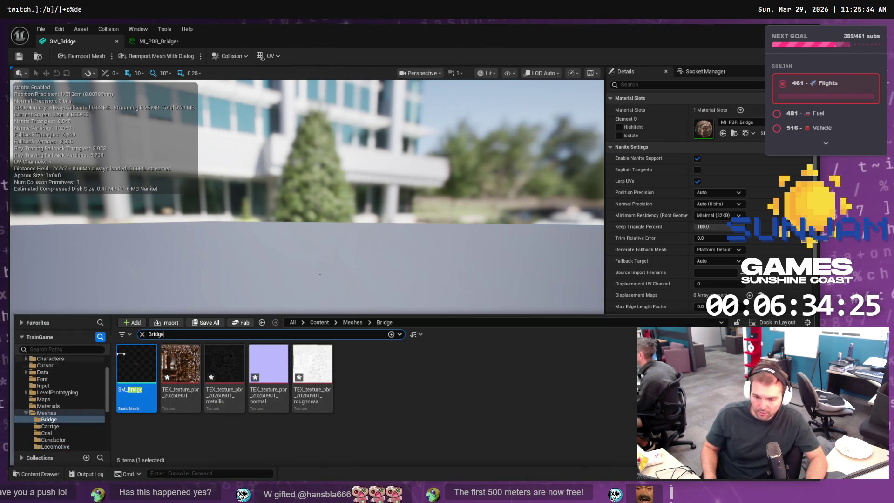
right_click(136, 370)
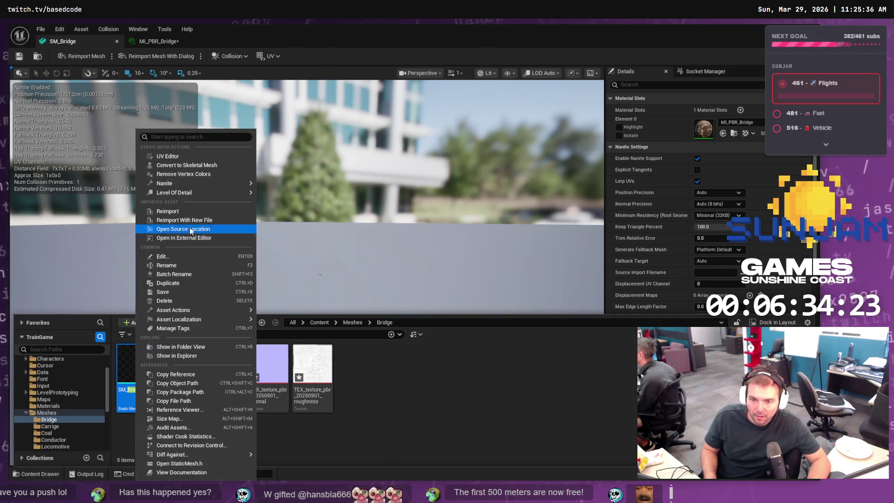
mouse_move(195, 183)
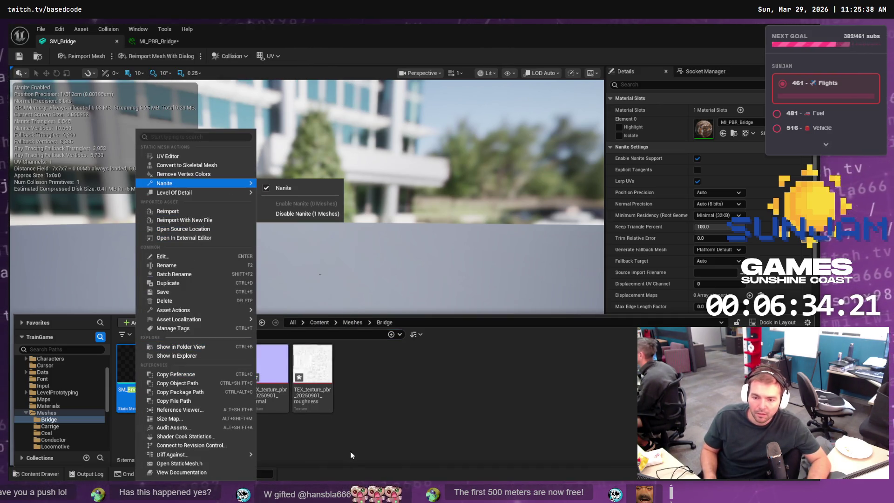
left_click(152, 45)
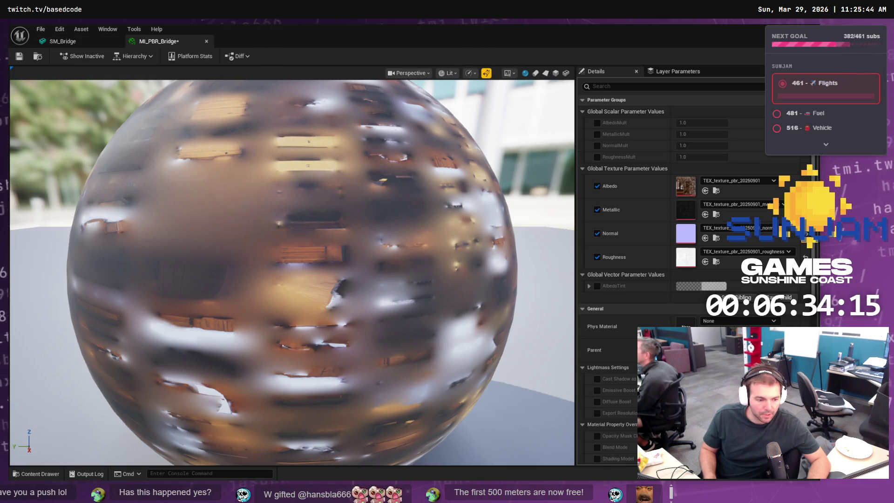
key("alt+Tab")
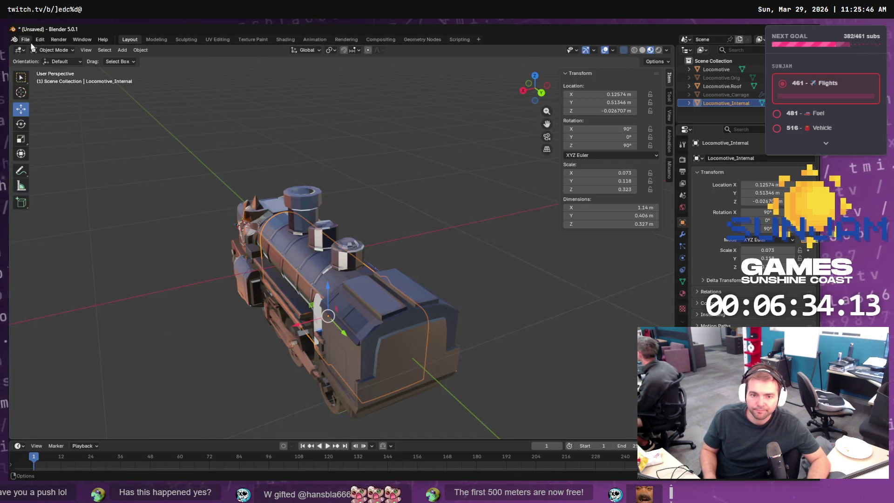
Step: Save the locomotive scene as Train.blend
left_click(26, 39)
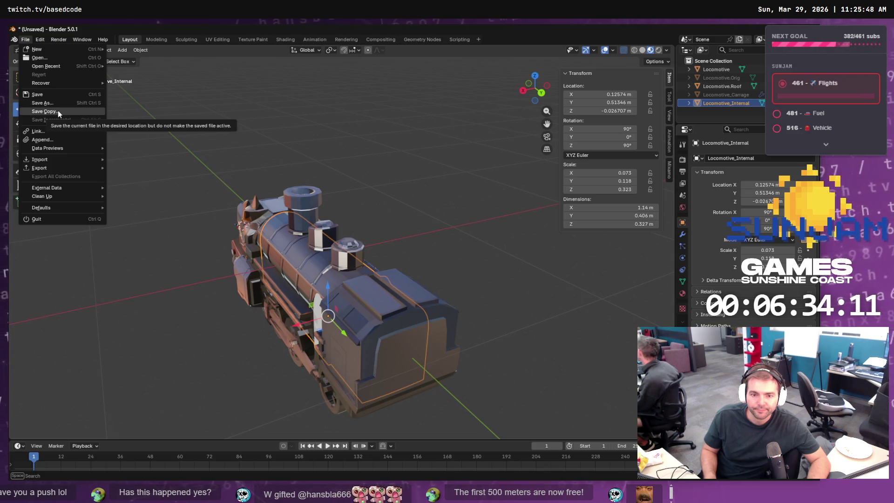
left_click(54, 103)
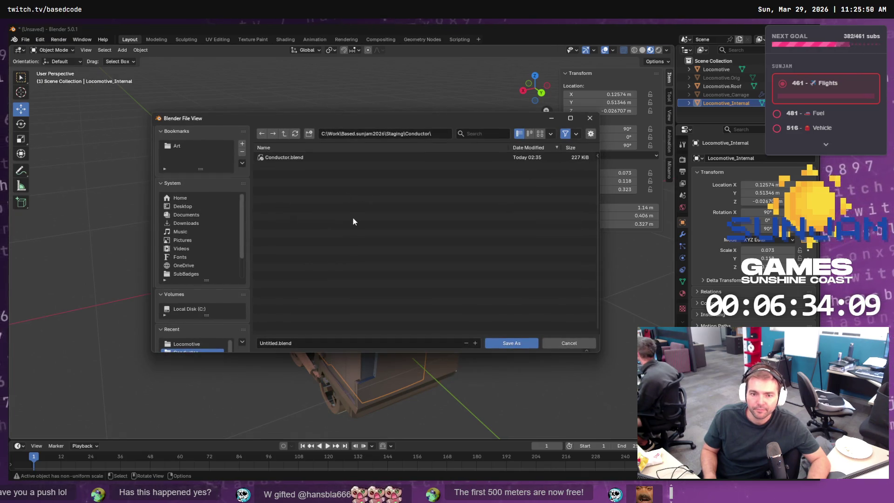
left_click(298, 343)
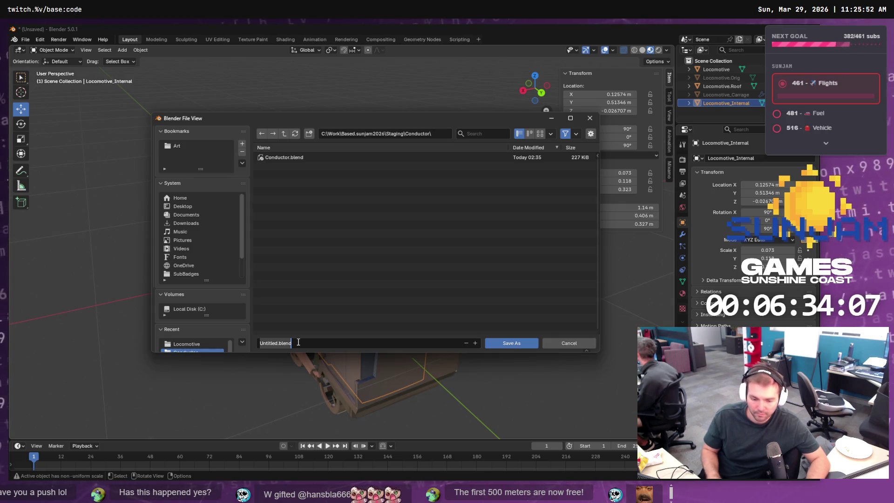
type("Traion")
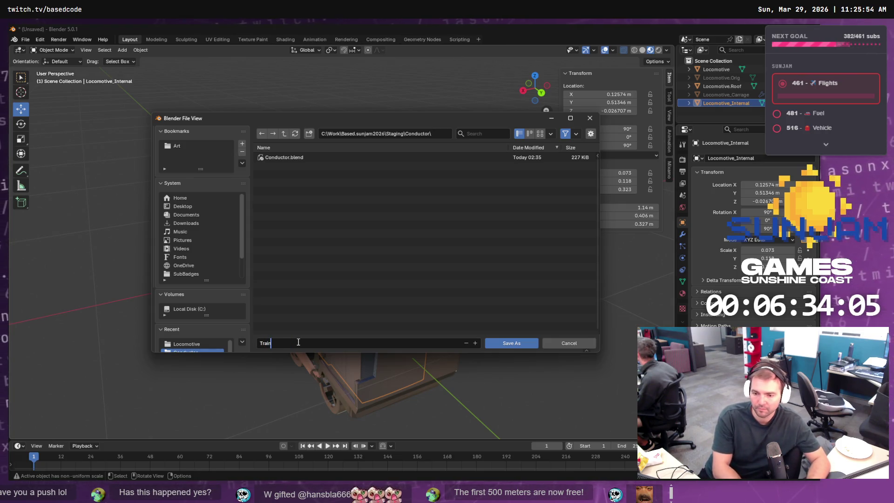
left_click(507, 346)
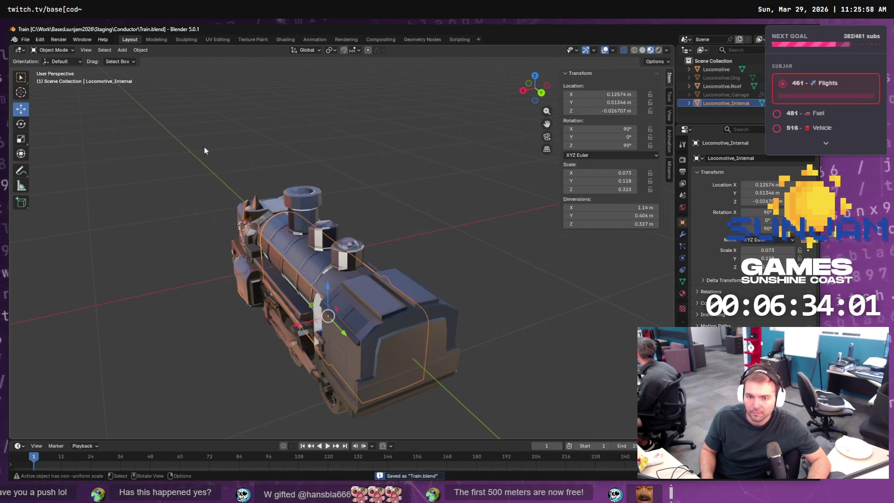
Step: Start a new General scene
left_click(25, 40)
mouse_move(37, 49)
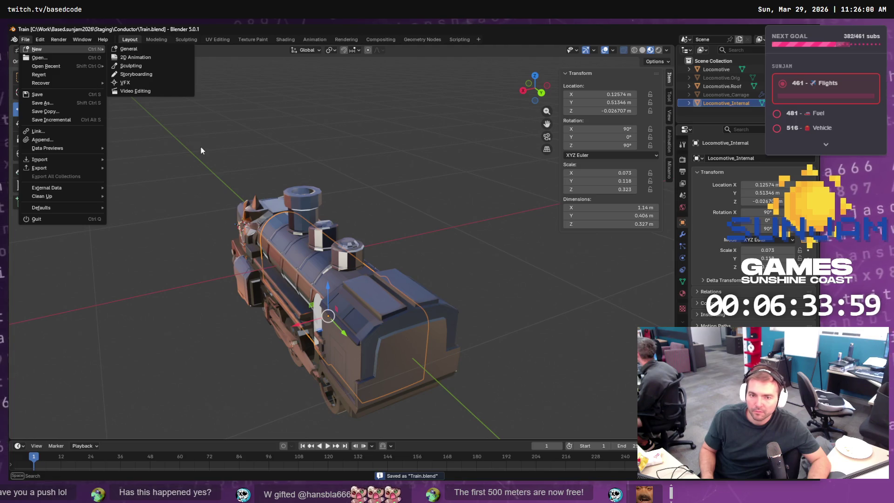
left_click(129, 49)
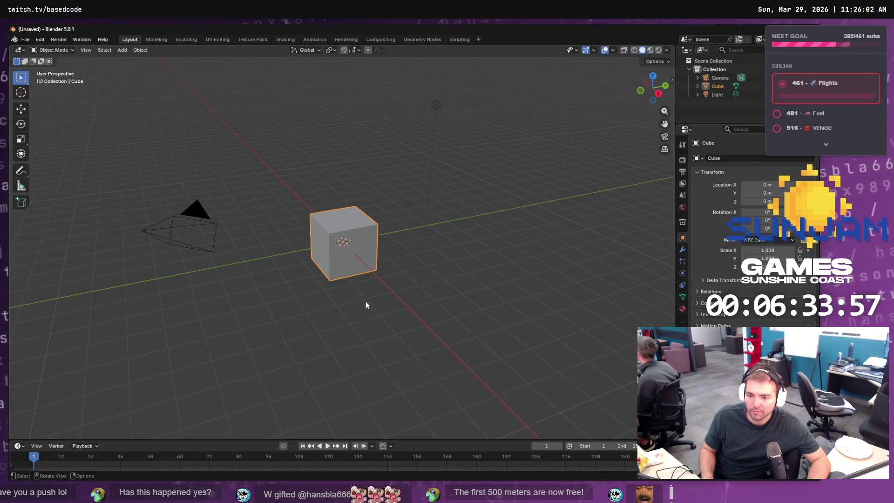
Step: Delete the default camera, cube, light and collection from the Outliner
left_click(721, 78)
key("Delete")
left_click(721, 78)
key("Delete")
left_click(721, 78)
key("Delete")
left_click(714, 69)
key("Delete")
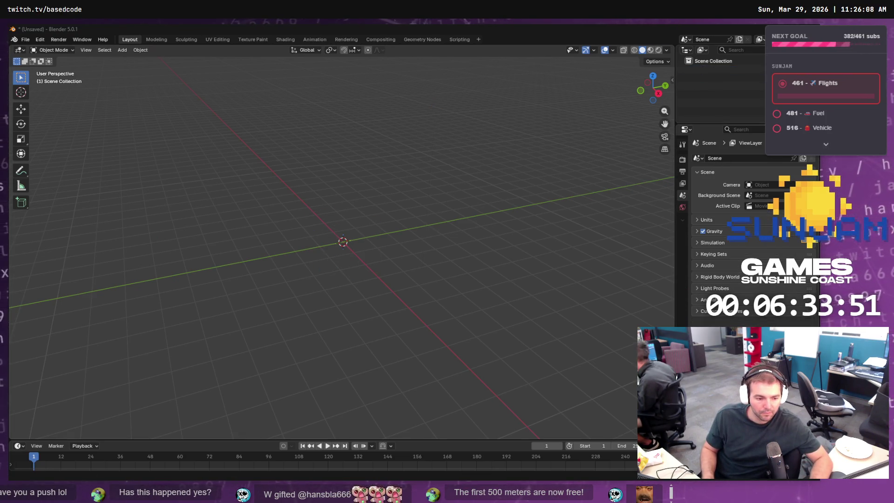
Step: Import SM_Bridge.obj and view its wood and snow textures in Material Preview
key("alt+Tab")
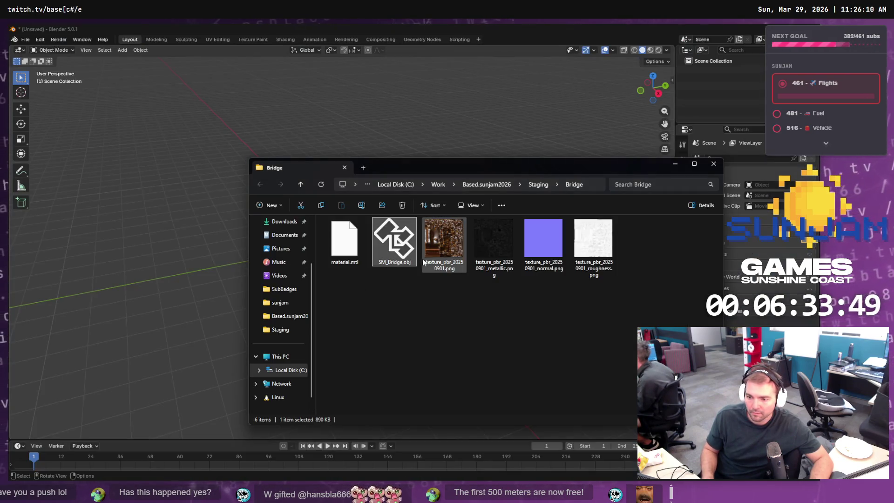
mouse_move(410, 250)
left_mouse_down()
mouse_move(261, 209)
mouse_move(226, 256)
left_mouse_up()
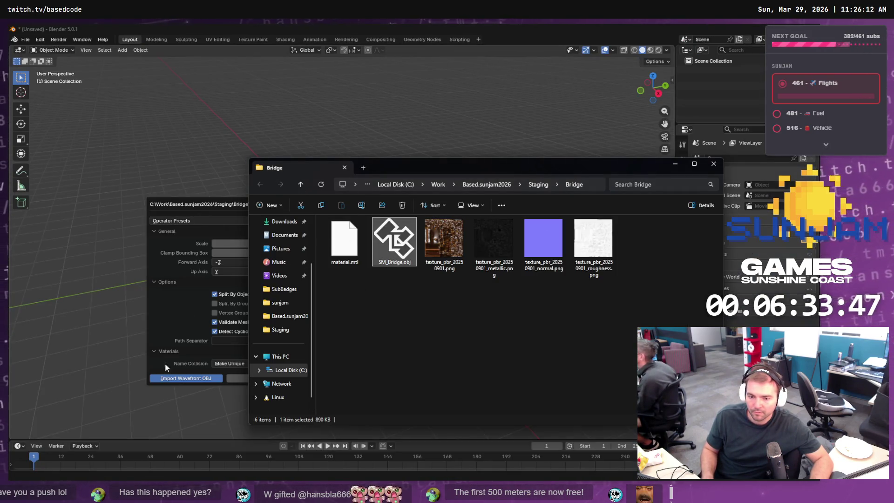
left_click(186, 378)
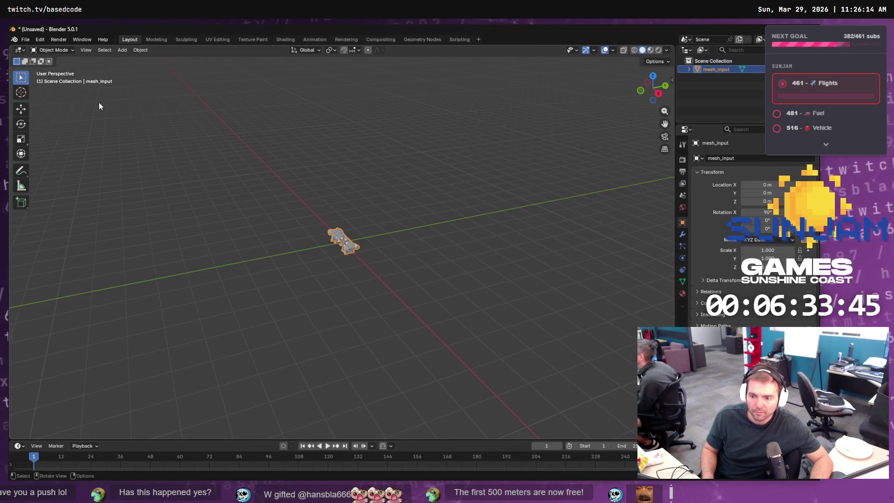
scroll(367, 247, "up", 5)
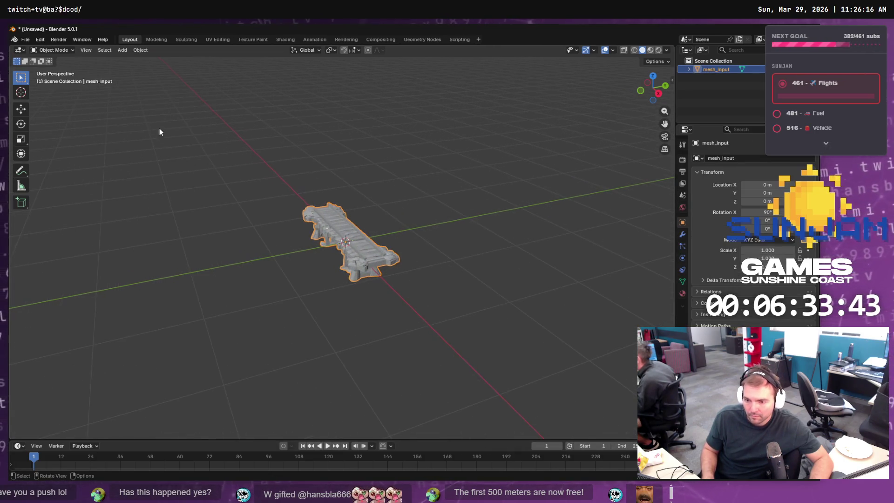
left_click(651, 50)
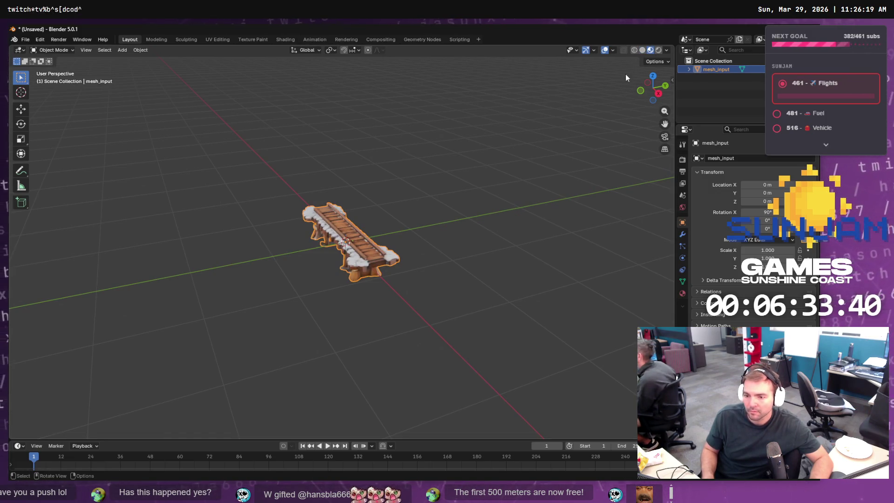
left_click(26, 40)
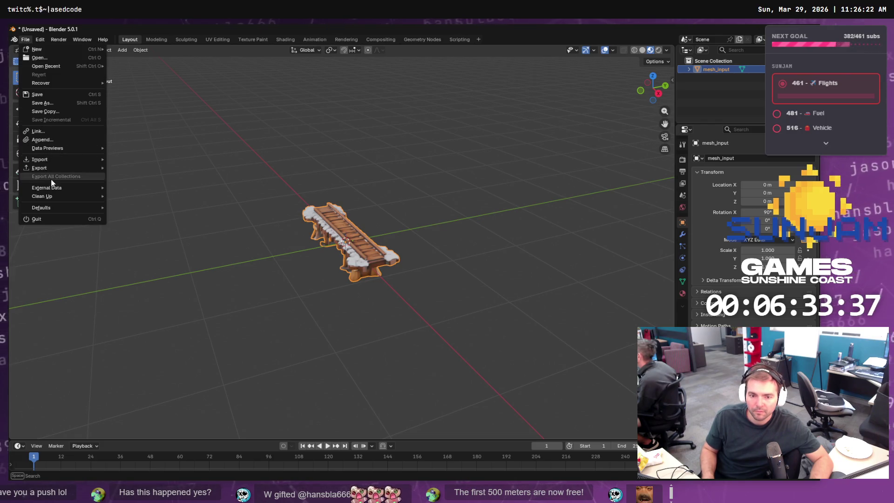
Step: Export the bridge as Wavefront OBJ over SM_Bridge.obj in the Staging\Bridge folder at scale 100
mouse_move(56, 168)
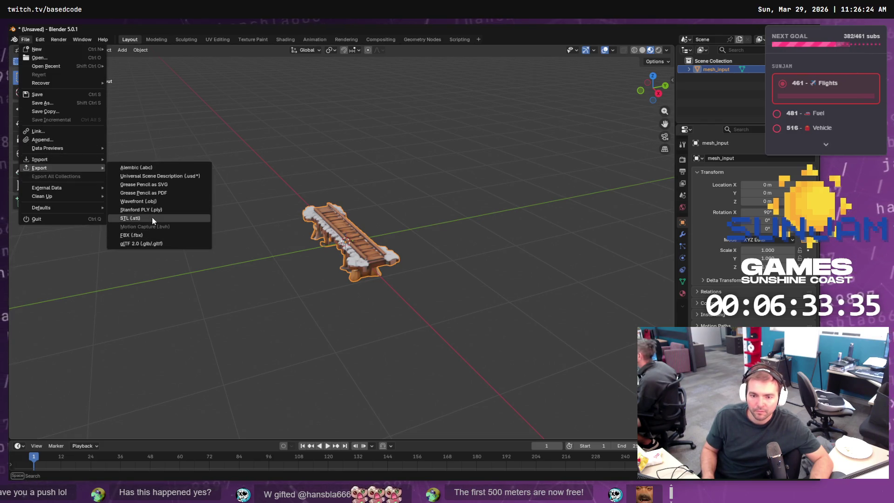
left_click(139, 201)
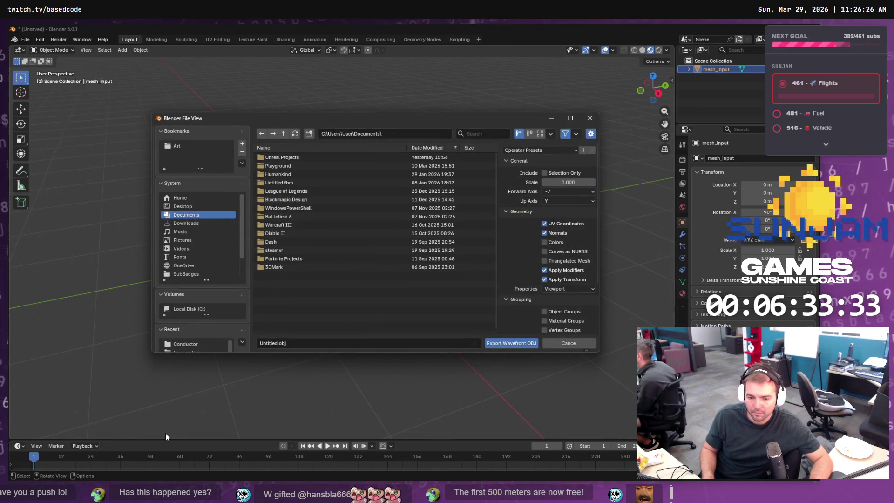
key("alt+Tab")
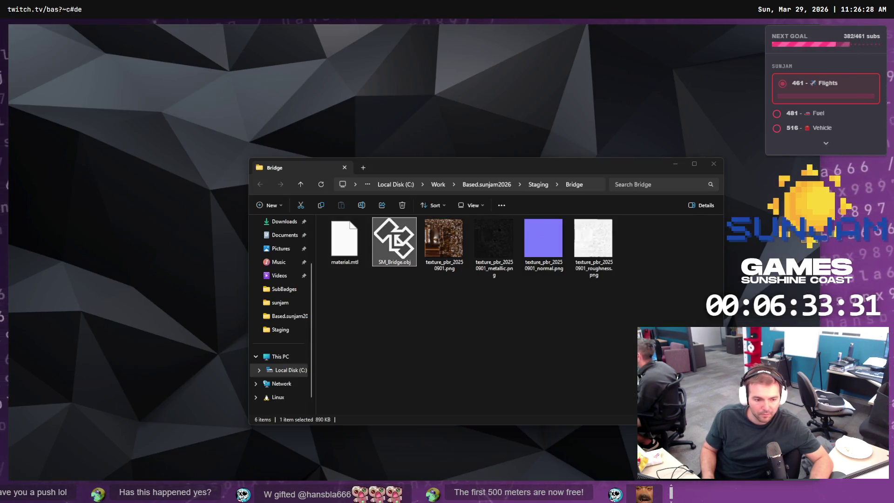
key("ctrl+l")
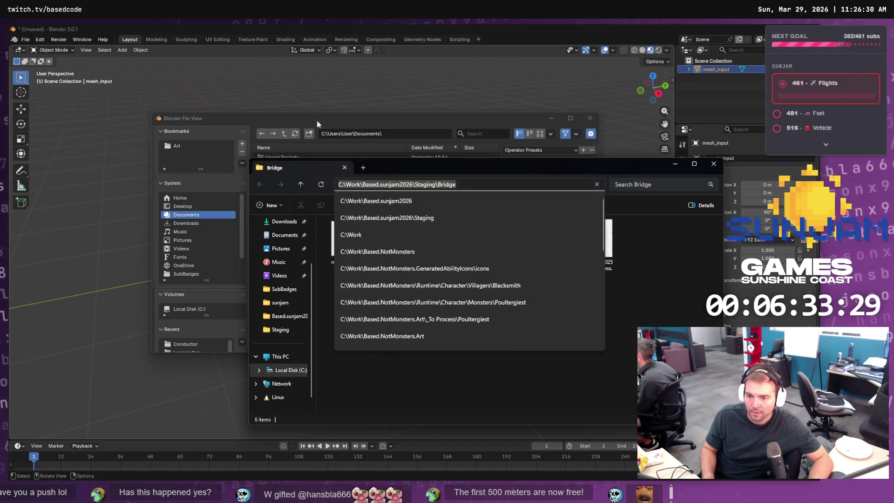
key("ctrl+c")
left_click(390, 134)
key("ctrl+v")
key("Return")
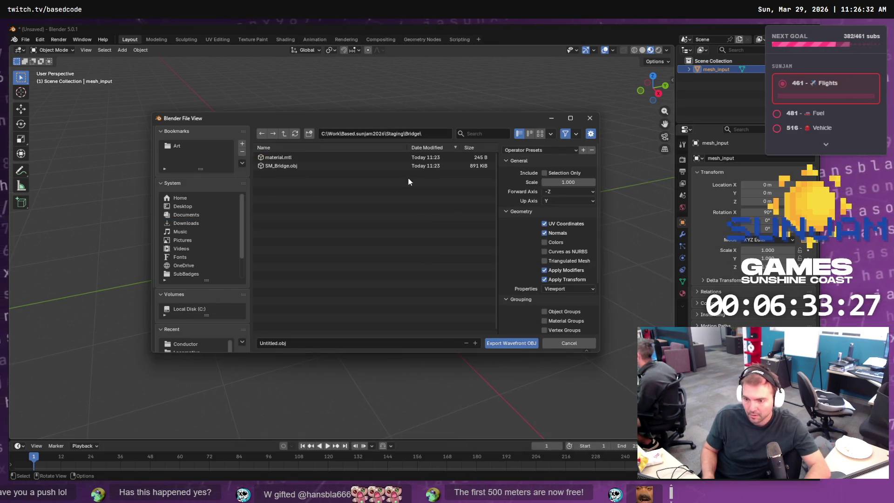
left_click(282, 167)
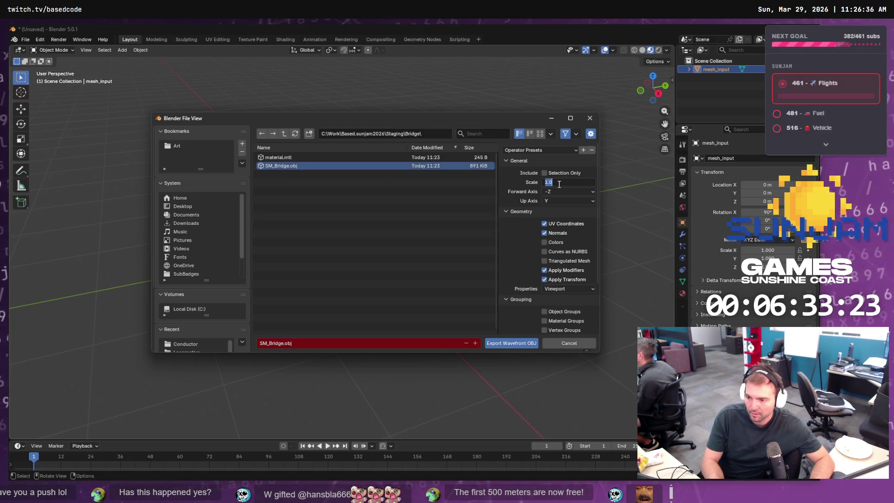
type("100")
key("Return")
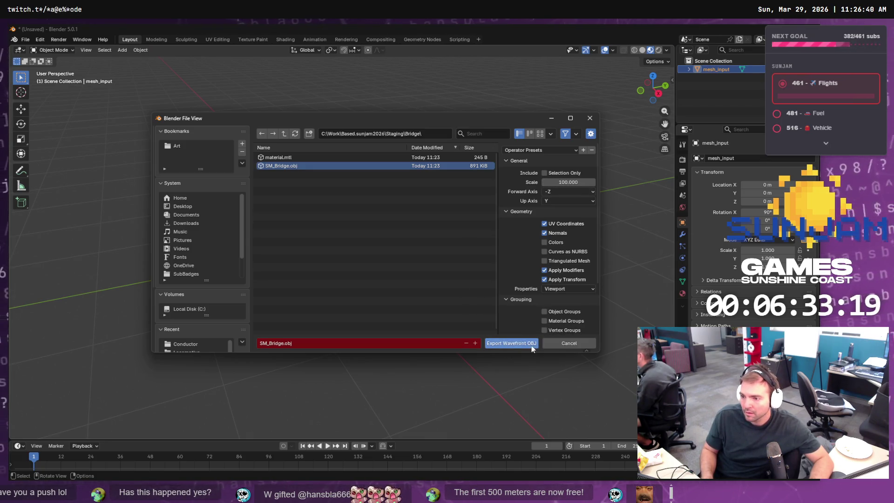
left_click(519, 345)
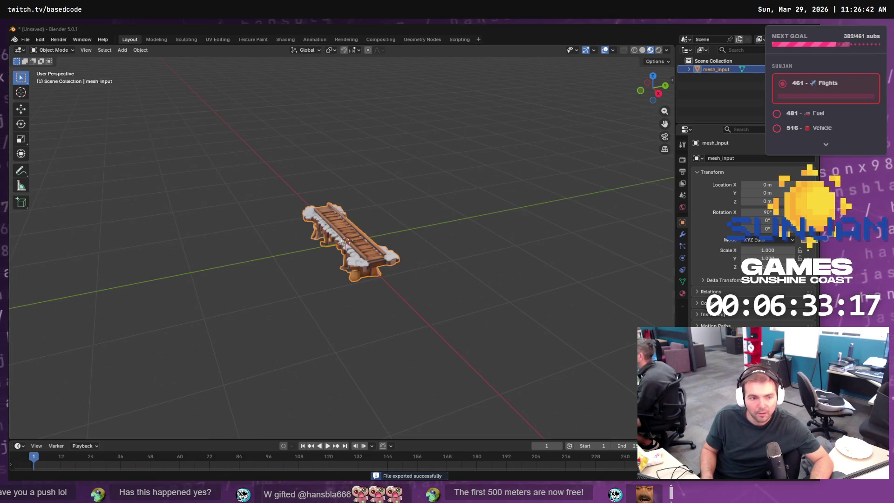
Step: Locate the SM_Bridge mesh asset in Unreal's Content Drawer Bridge folder
key("alt+Tab")
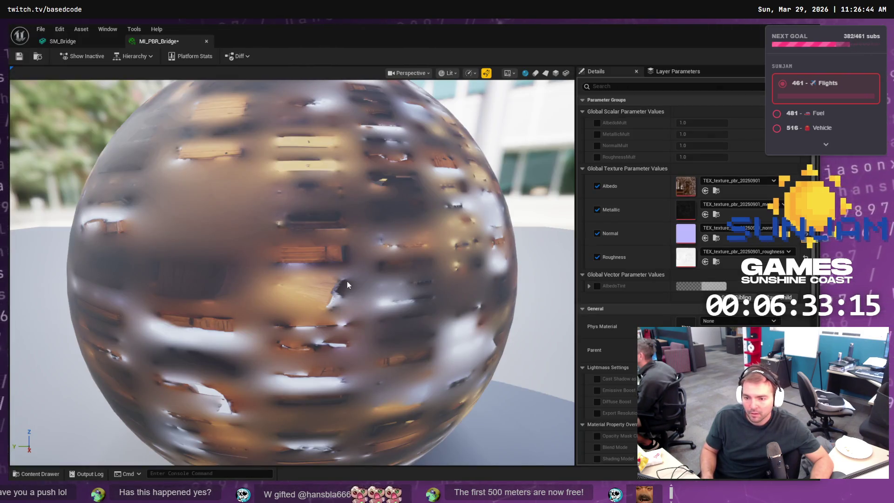
left_click(83, 42)
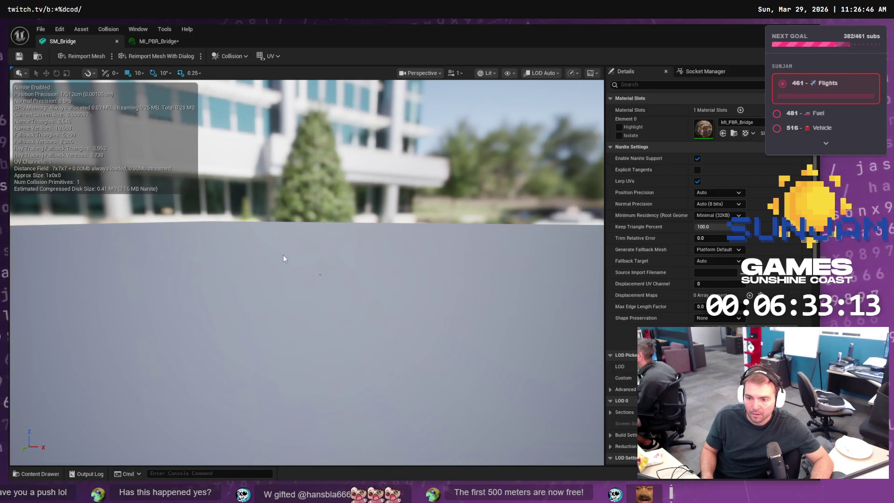
left_click(40, 474)
left_click(133, 373)
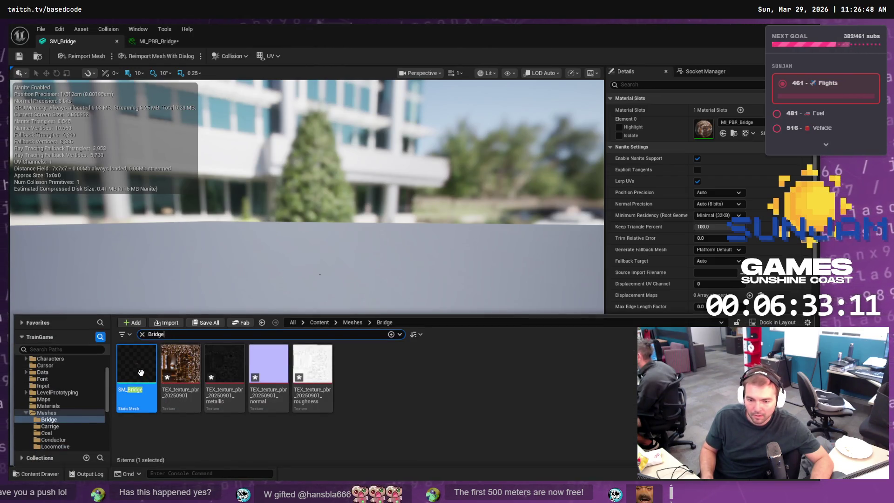
right_click(135, 372)
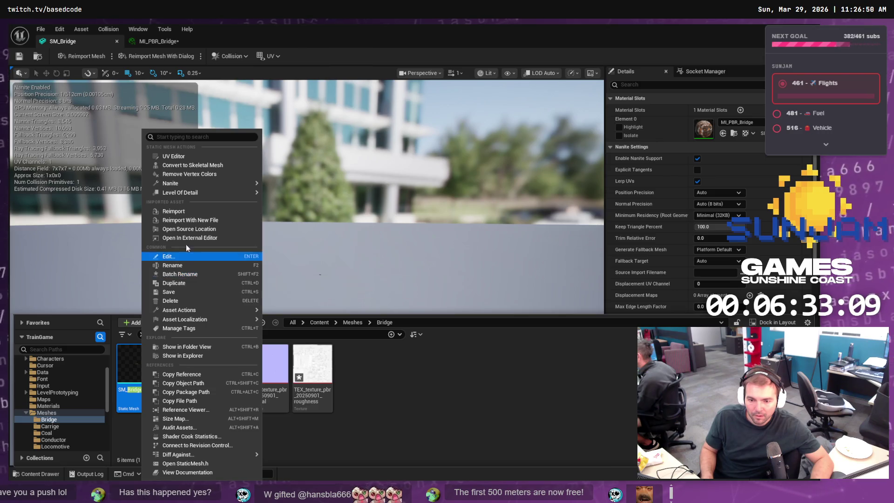
mouse_move(179, 309)
key("Escape")
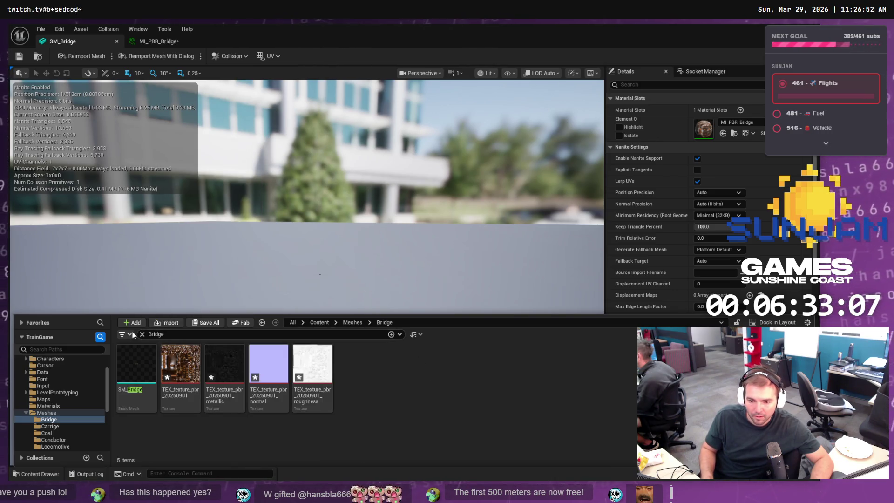
Step: Reimport SM_Bridge and inspect the grey WorldGridMaterial bridge in the viewport
left_click(142, 335)
right_click(144, 377)
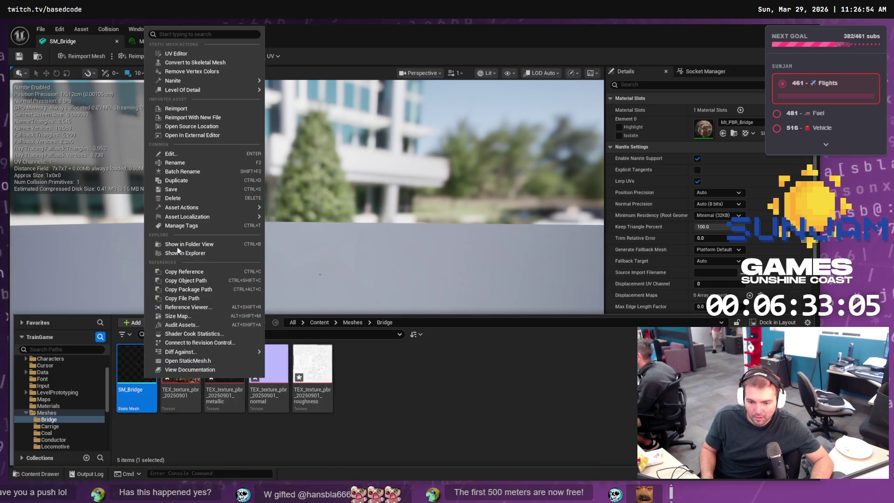
left_click(177, 110)
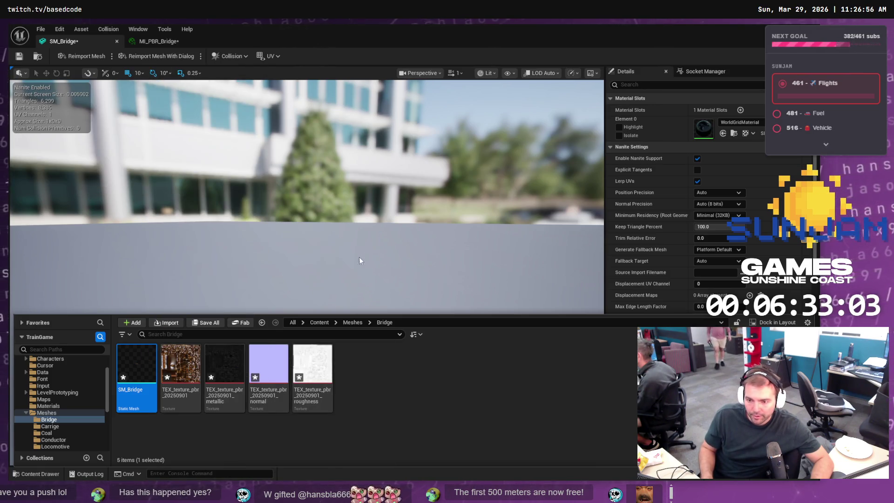
mouse_move(372, 238)
left_mouse_down()
mouse_move(379, 298)
mouse_move(398, 261)
mouse_move(373, 238)
left_mouse_up()
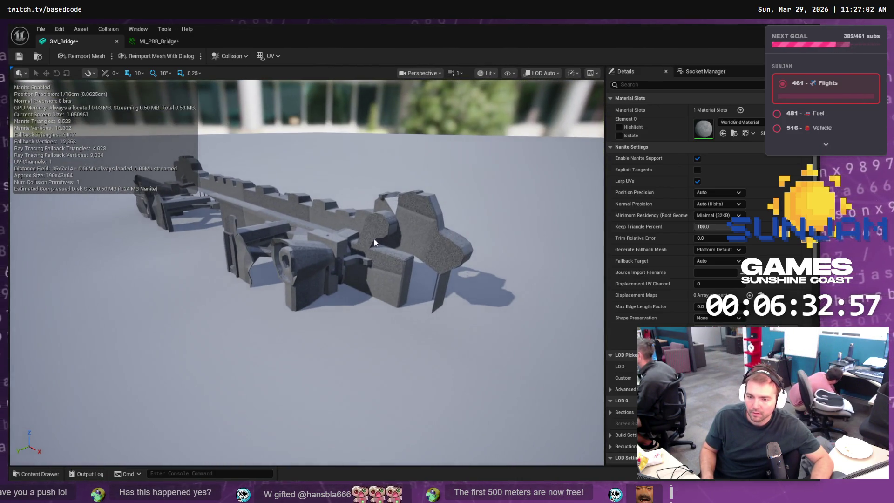
key("alt+Tab")
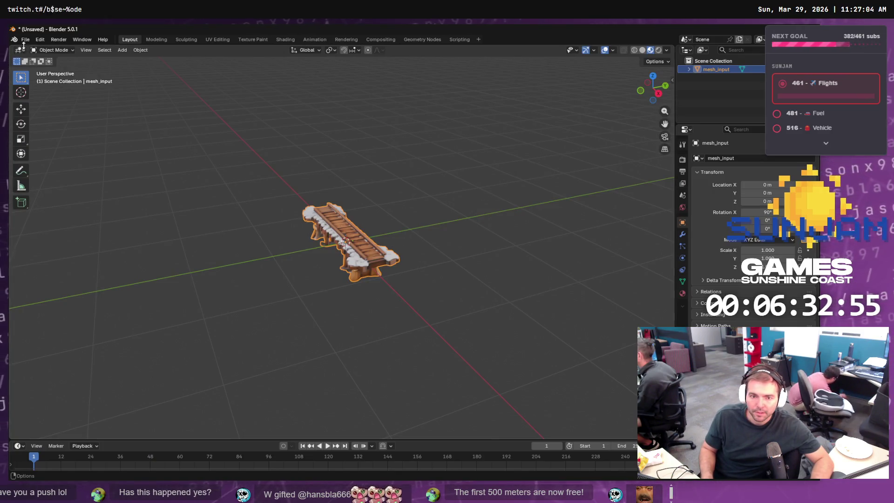
Step: Re-export the bridge as OBJ over SM_Bridge.obj with Forward Axis set to Z
left_click(25, 39)
mouse_move(55, 169)
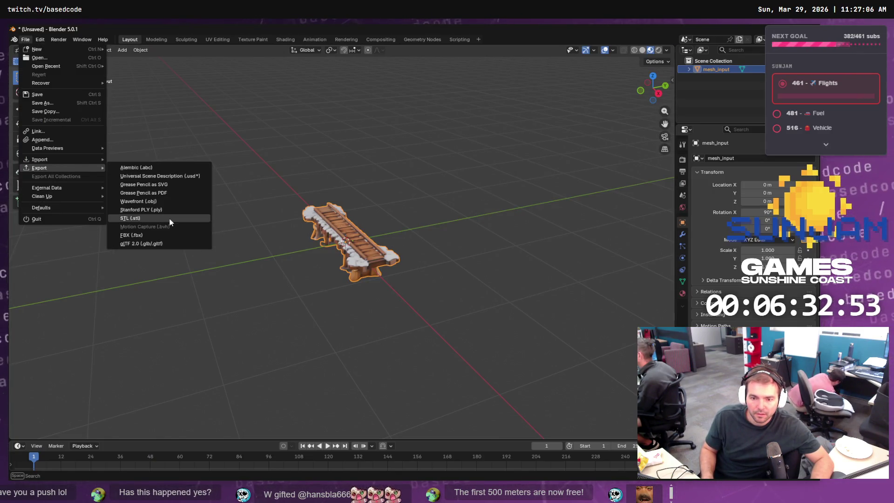
left_click(158, 203)
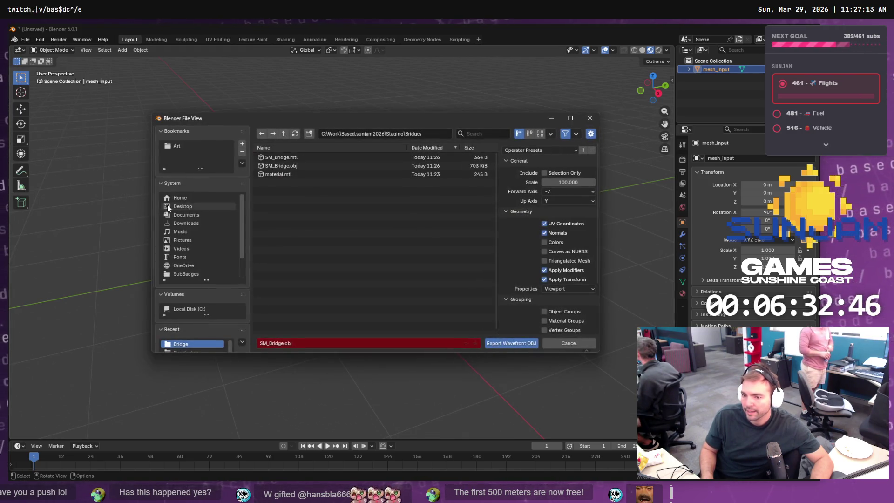
left_click(555, 192)
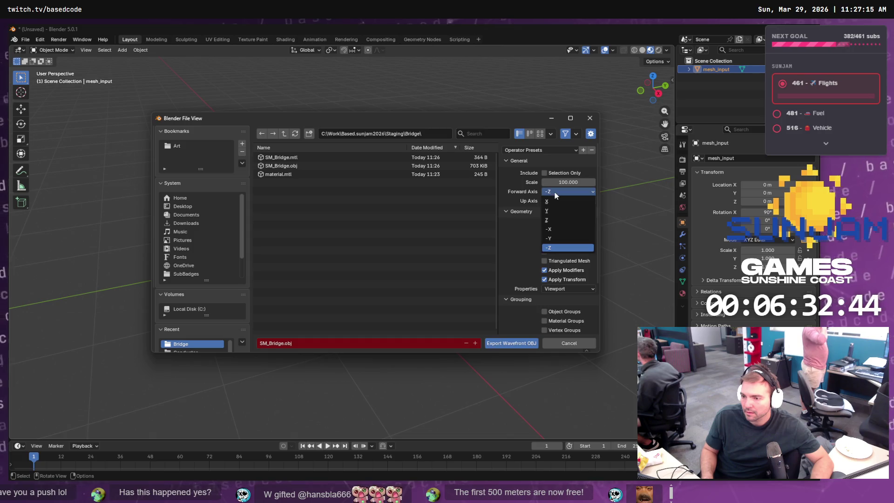
left_click(558, 223)
left_click(285, 167)
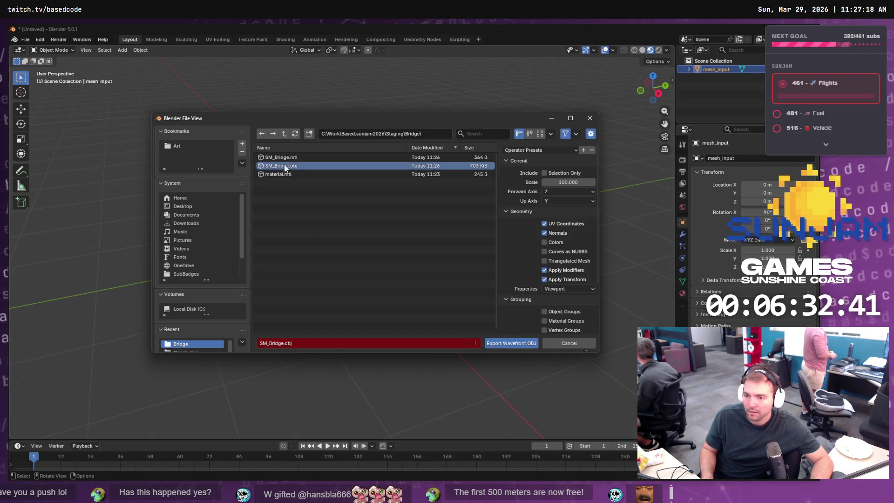
double_click(285, 167)
Step: Reimport SM_Bridge in Unreal from the updated OBJ
key("alt+Tab")
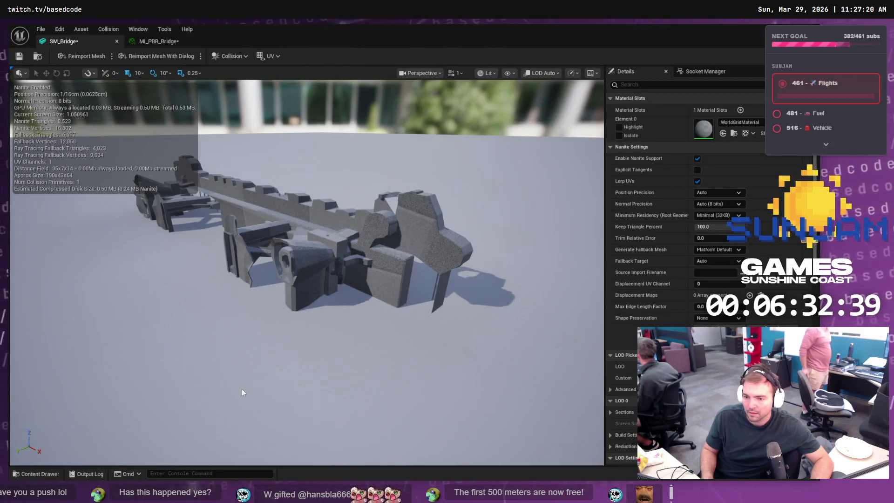
left_click(34, 474)
left_click(135, 368)
right_click(148, 368)
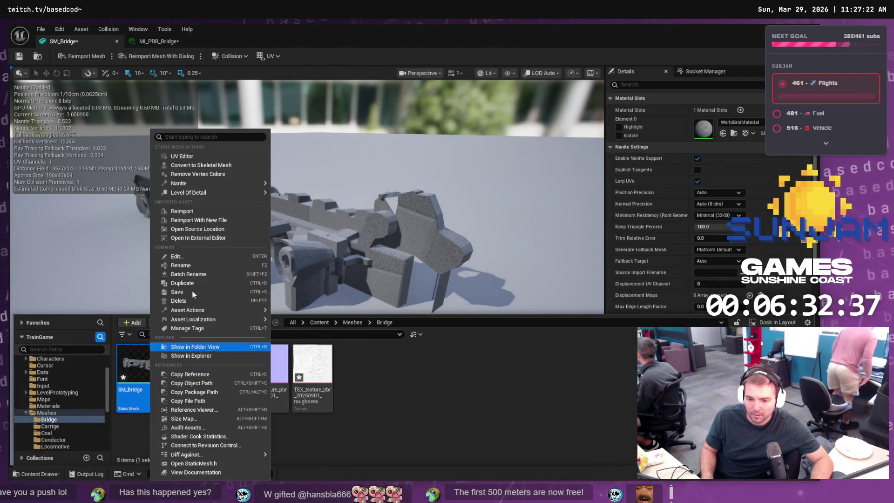
left_click(198, 211)
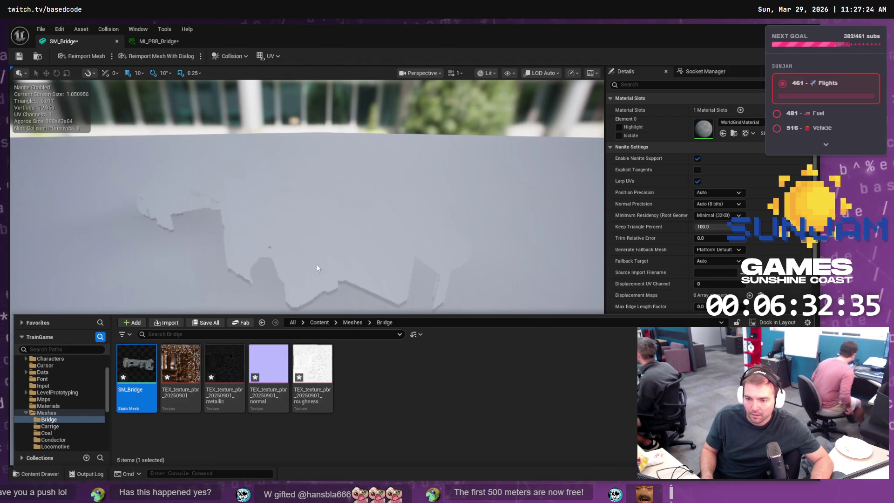
key("alt+Tab")
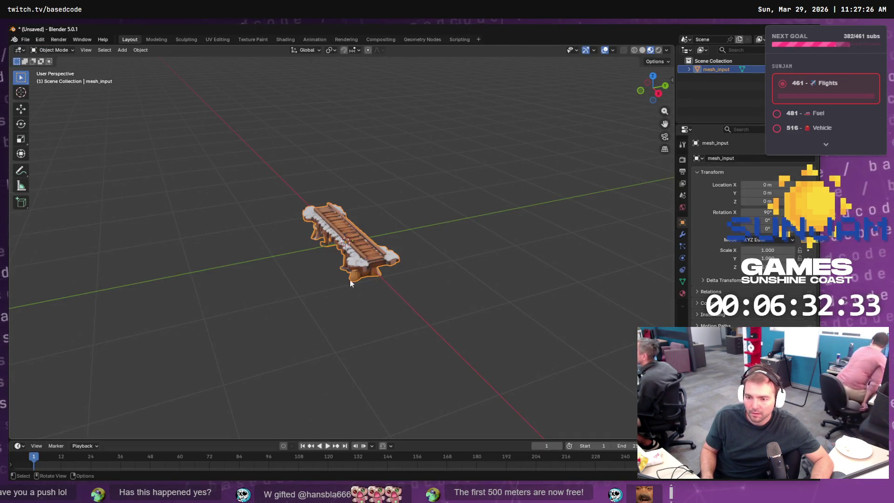
Step: Export the bridge over SM_Bridge.obj again with the same axis settings
left_click(26, 42)
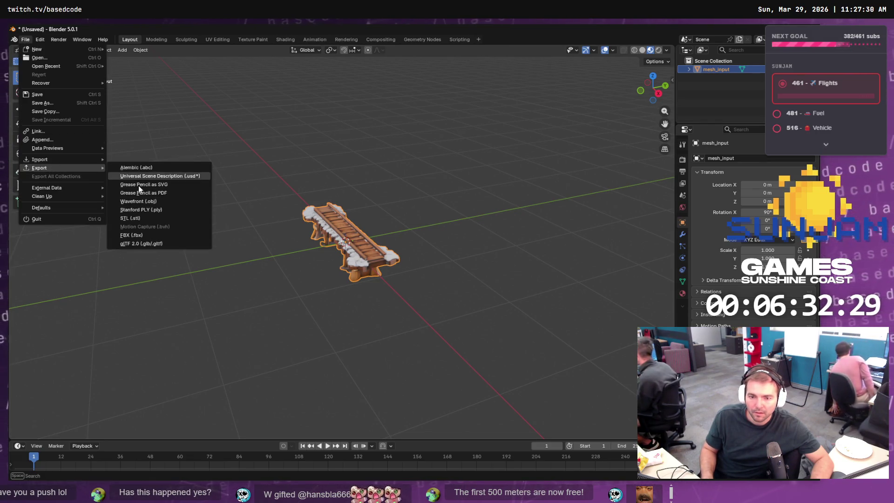
left_click(164, 203)
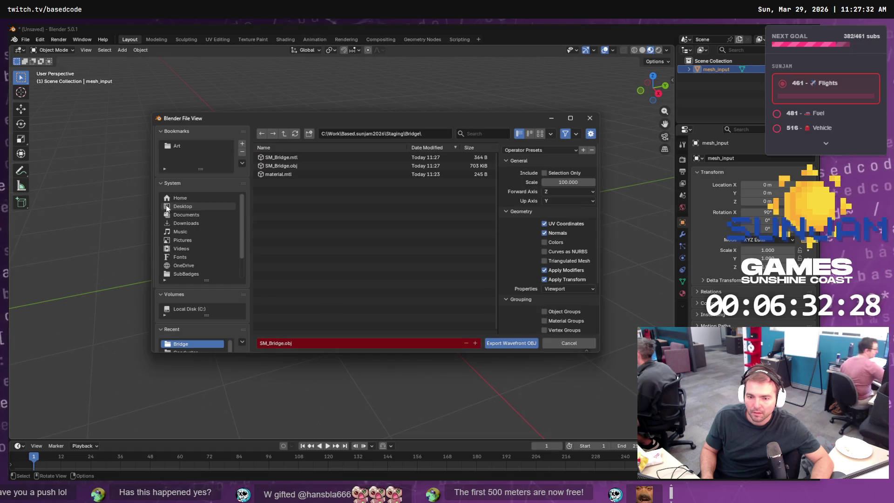
left_click(283, 168)
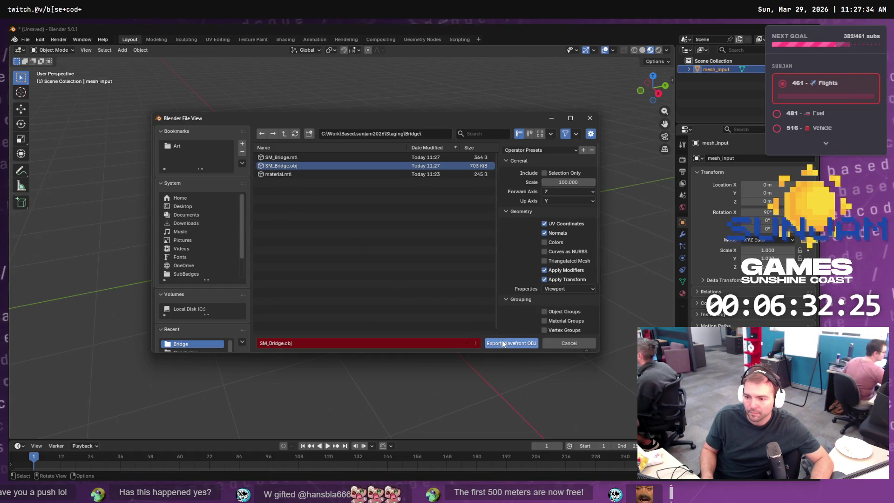
left_click(502, 342)
Step: Reimport SM_Bridge in Unreal from the new export
key("alt+Tab")
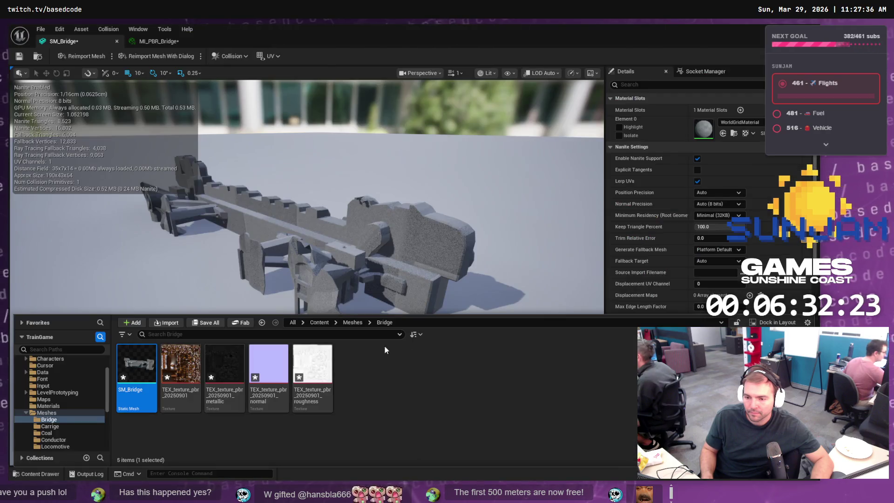
right_click(136, 368)
left_click(169, 209)
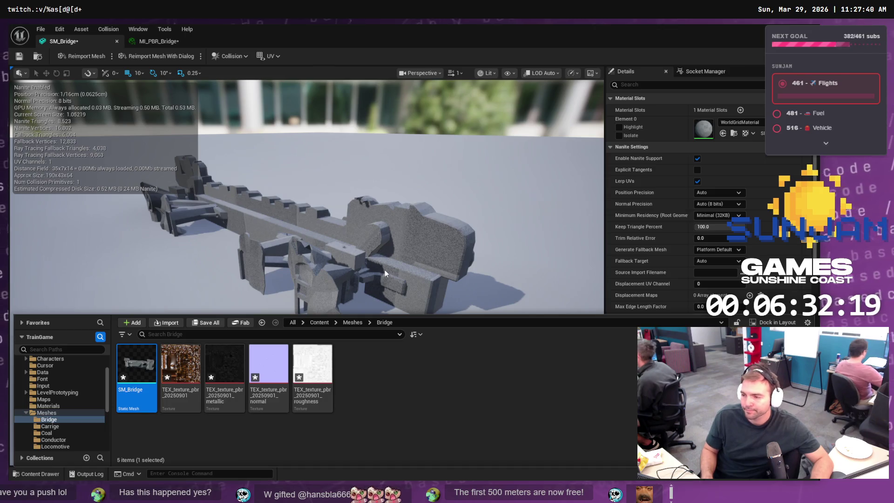
key("alt+Tab")
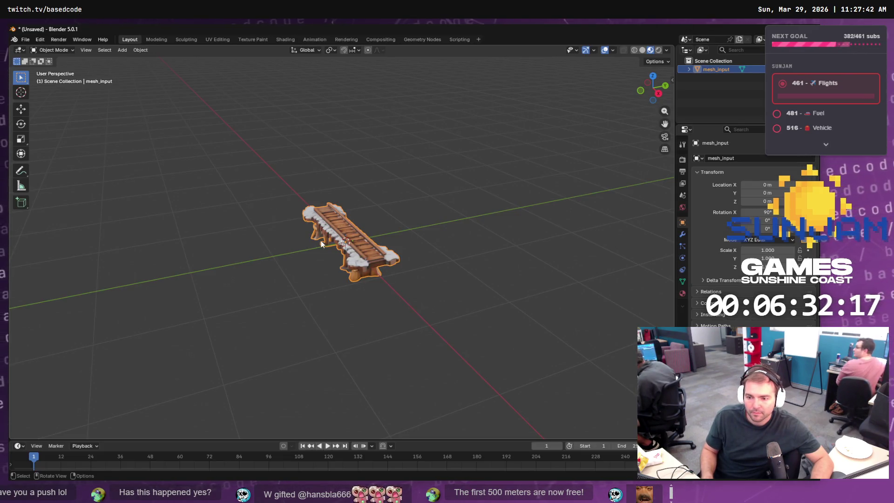
Step: Re-export SM_Bridge.obj with Up Axis Z and Forward Axis -X
left_click(25, 39)
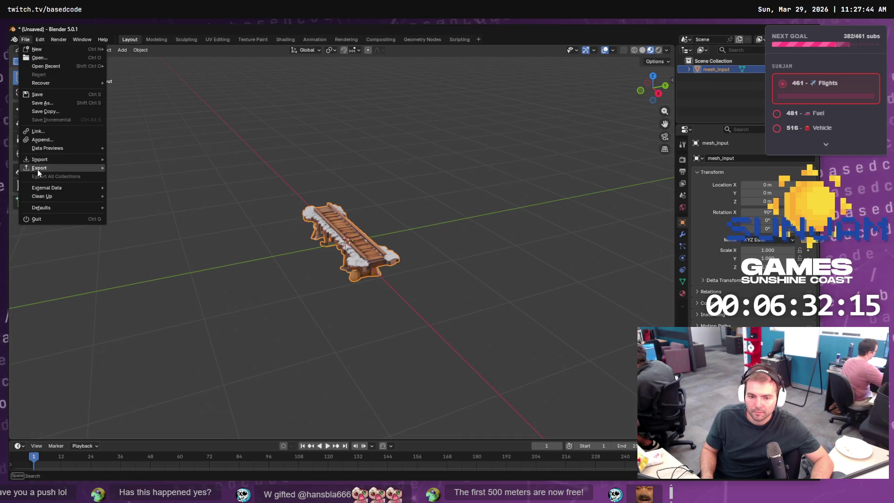
mouse_move(60, 168)
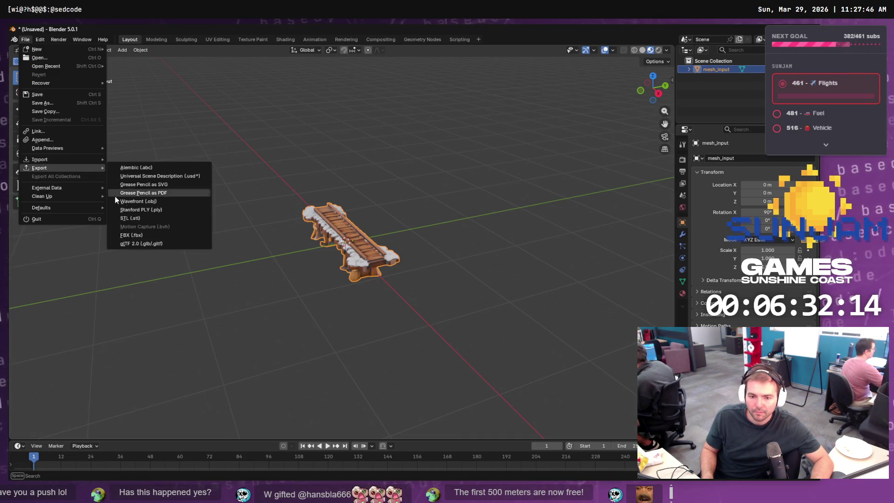
left_click(164, 202)
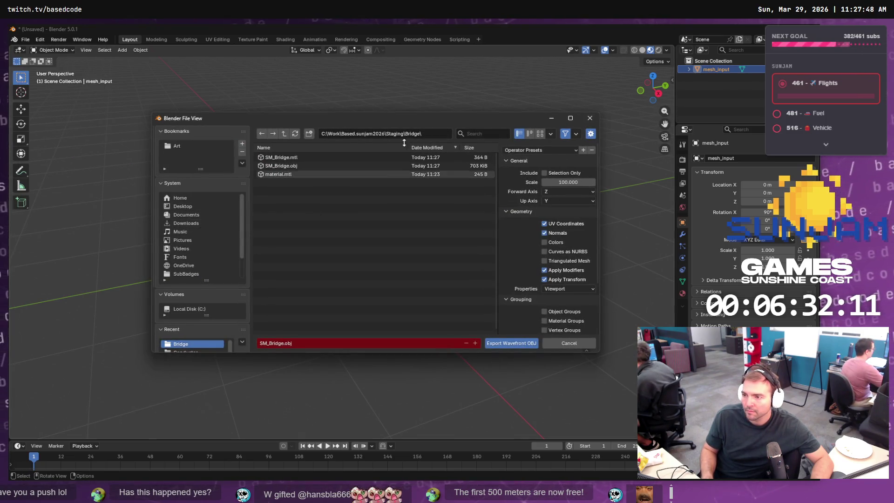
left_click(560, 203)
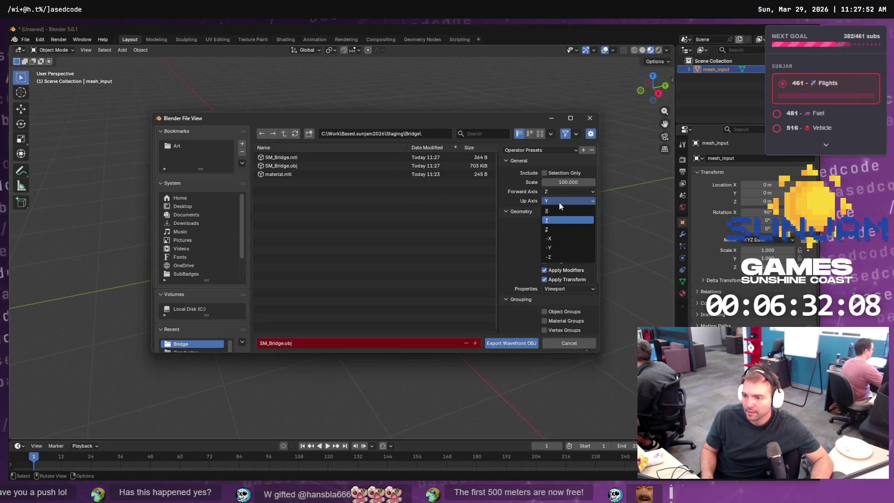
left_click(554, 228)
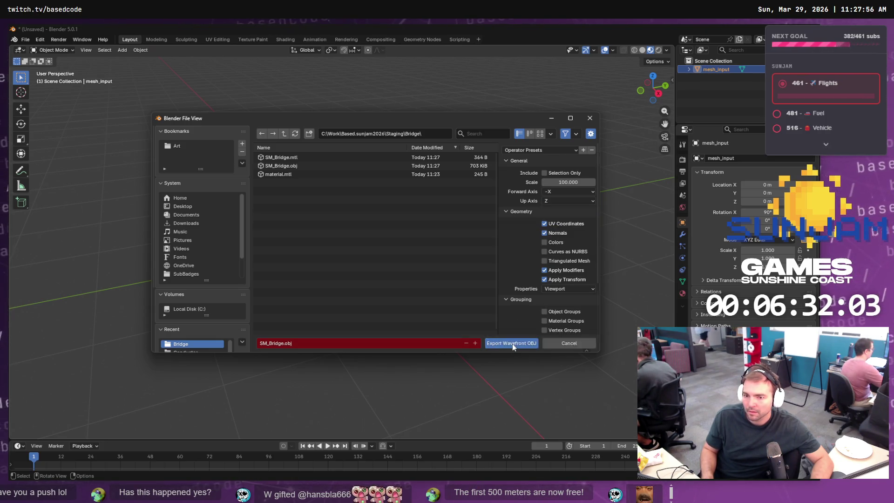
left_click(513, 344)
key("alt+Tab")
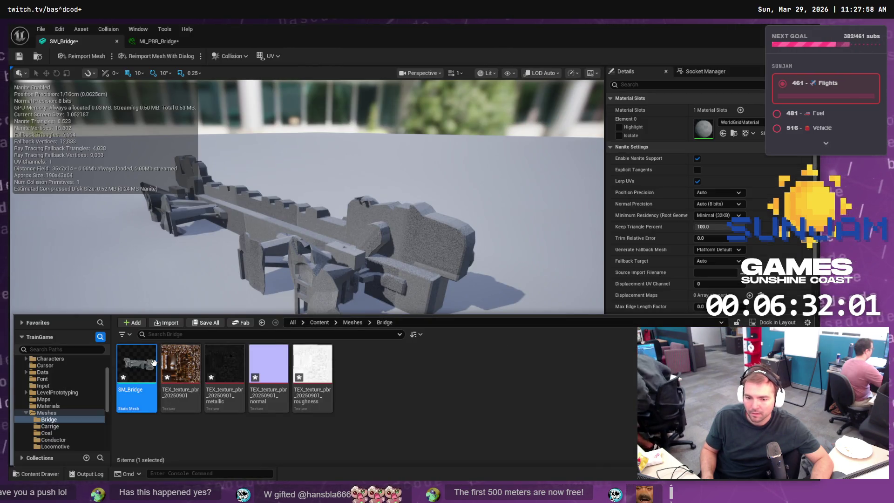
Step: Reimport SM_Bridge, check it lies flat at about 64x190x43, and open the Materials folder
right_click(153, 362)
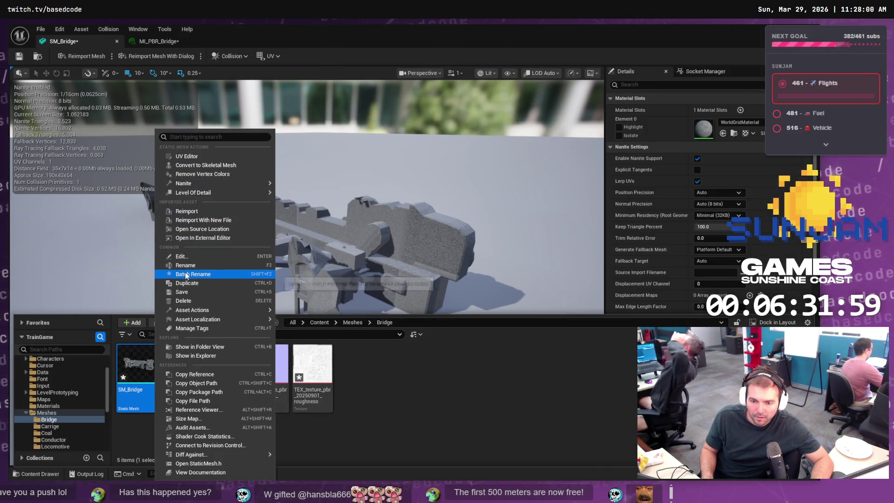
left_click(195, 213)
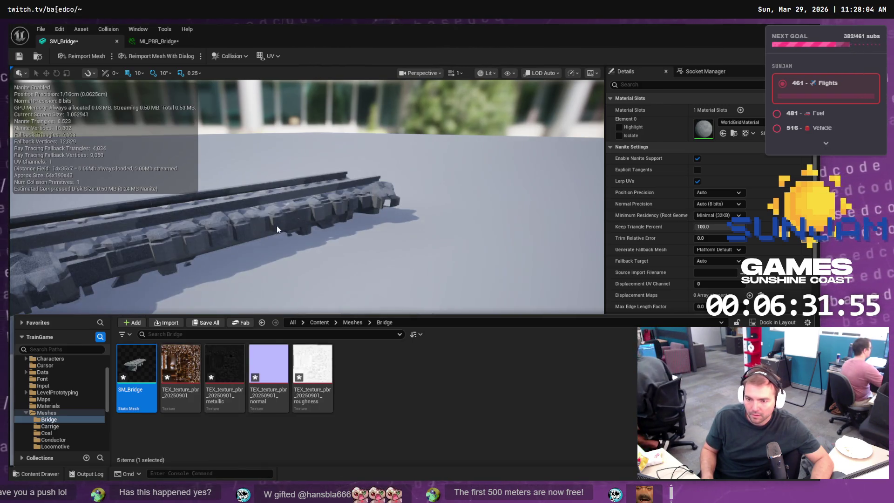
left_click_drag(401, 220, 406, 302)
mouse_move(155, 347)
left_mouse_down()
mouse_move(154, 326)
mouse_move(155, 348)
left_mouse_up()
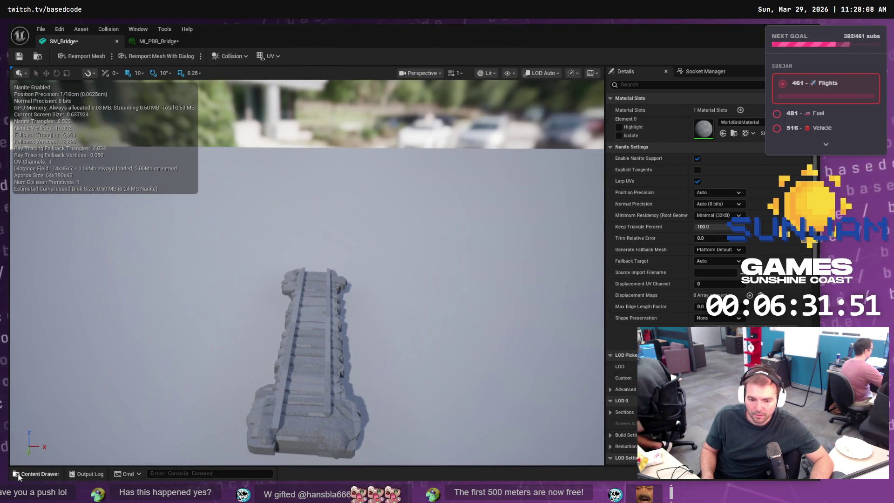
left_click(18, 475)
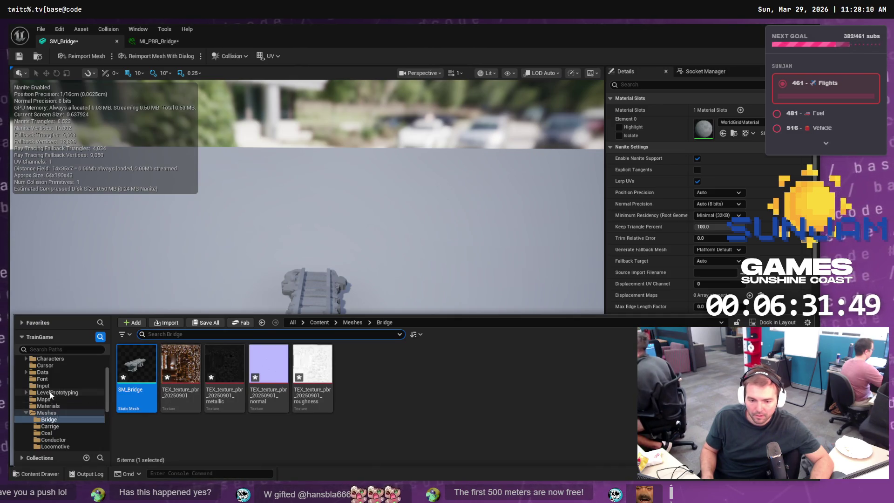
left_click(48, 406)
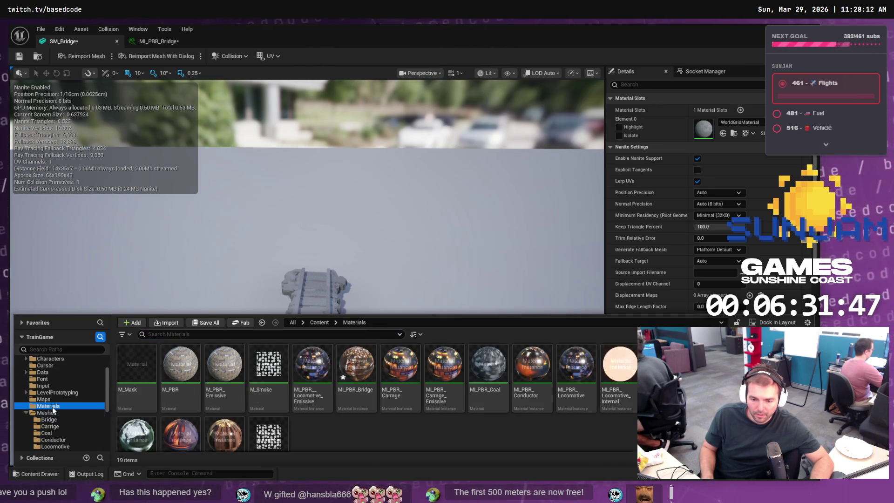
Step: Start a material instance of M_PBR named MI_PBR_Bridge, then cancel it over the name clash
right_click(180, 369)
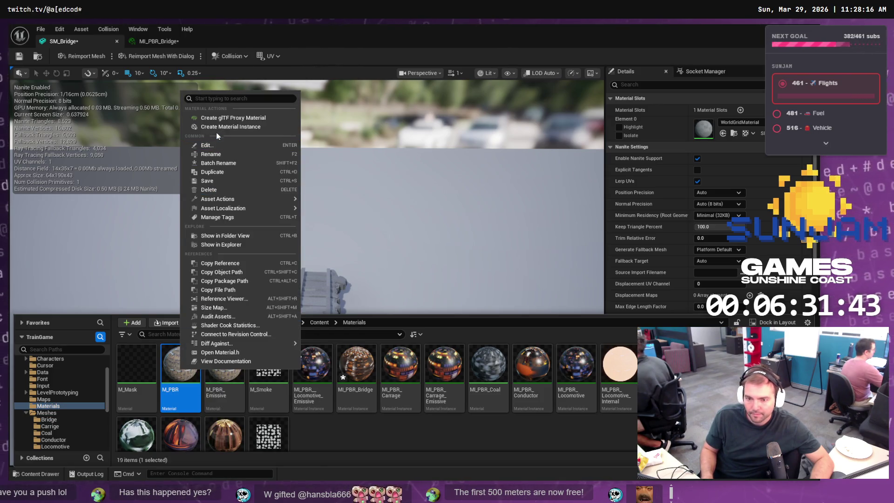
left_click(222, 127)
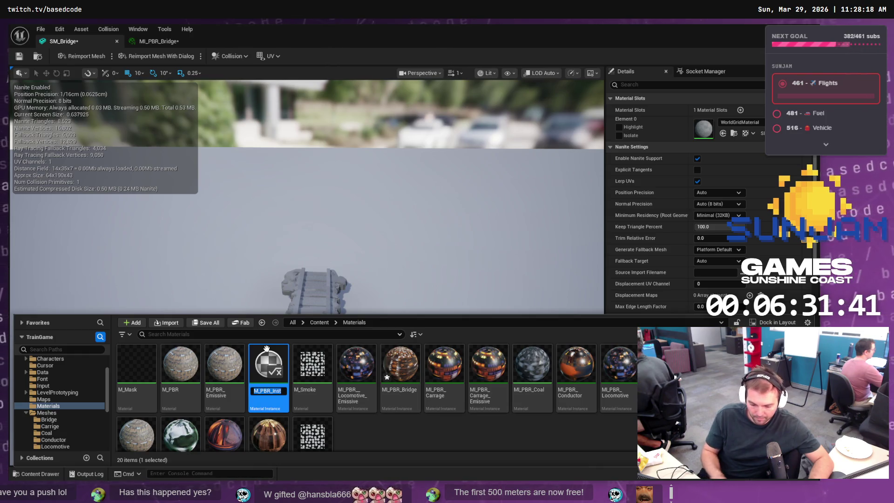
key("Right")
key("BackSpace")
key("BackSpace")
key("BackSpace")
type("Bridge")
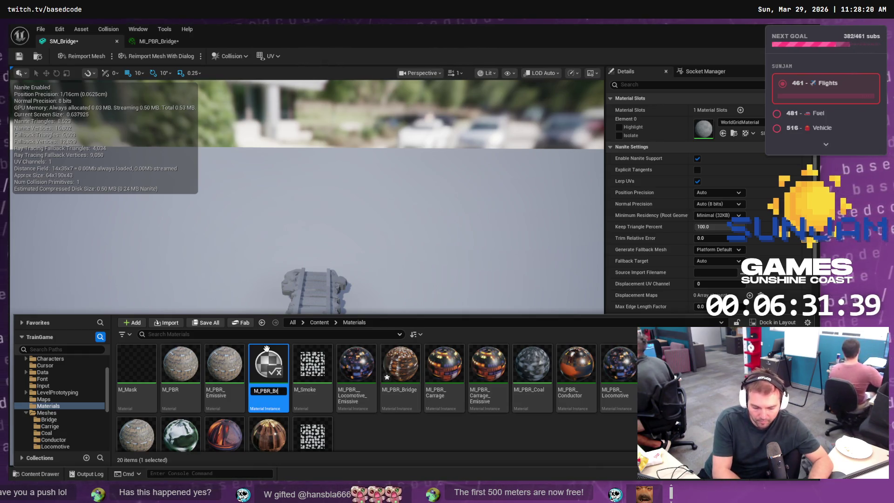
key("Home")
key("Right")
type("I")
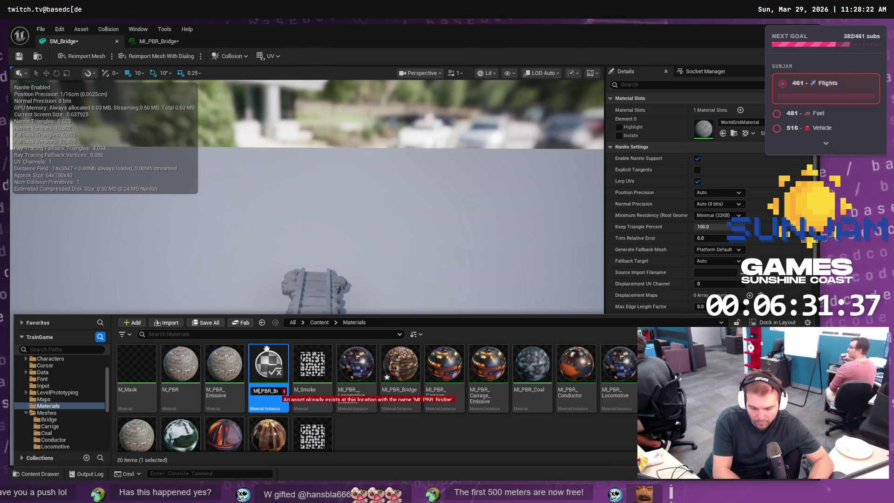
key("Escape")
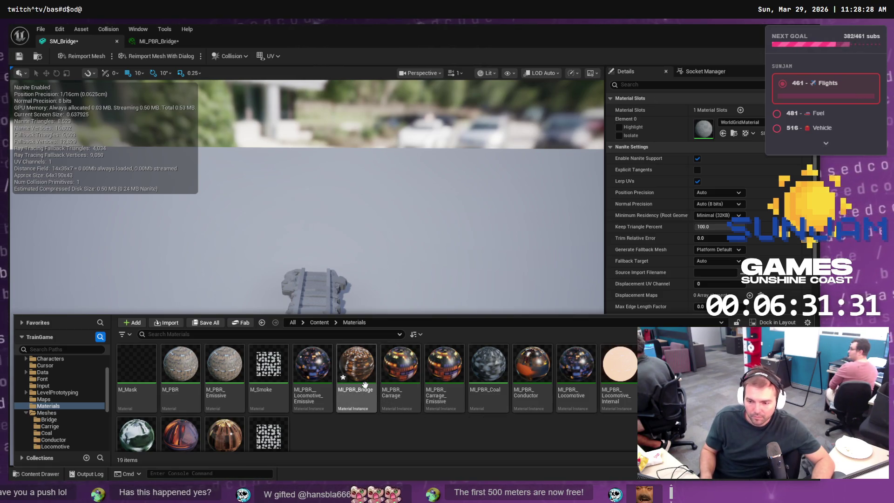
Step: Assign MI_PBR_Bridge to SM_Bridge's material slot and save the mesh and material instance
left_click_drag(376, 410, 332, 301)
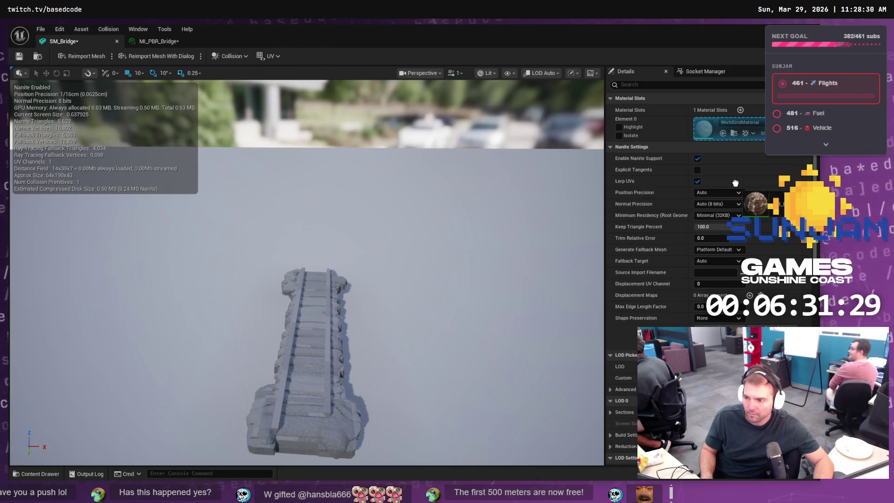
mouse_move(456, 306)
left_mouse_down()
mouse_move(491, 254)
mouse_move(453, 308)
left_mouse_up()
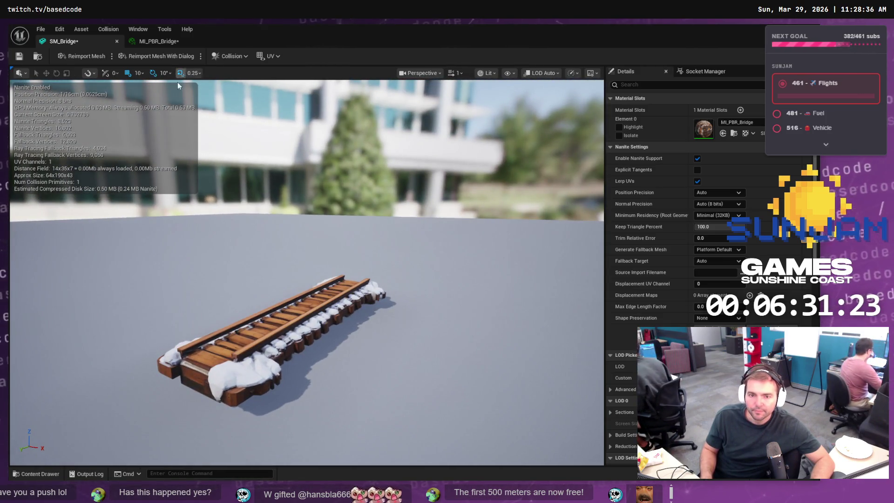
key("ctrl+s")
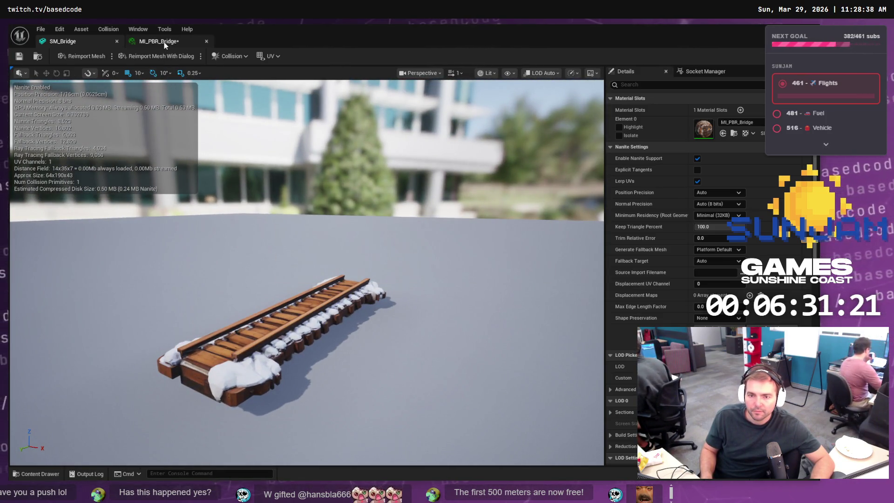
left_click(164, 41)
key("ctrl+s")
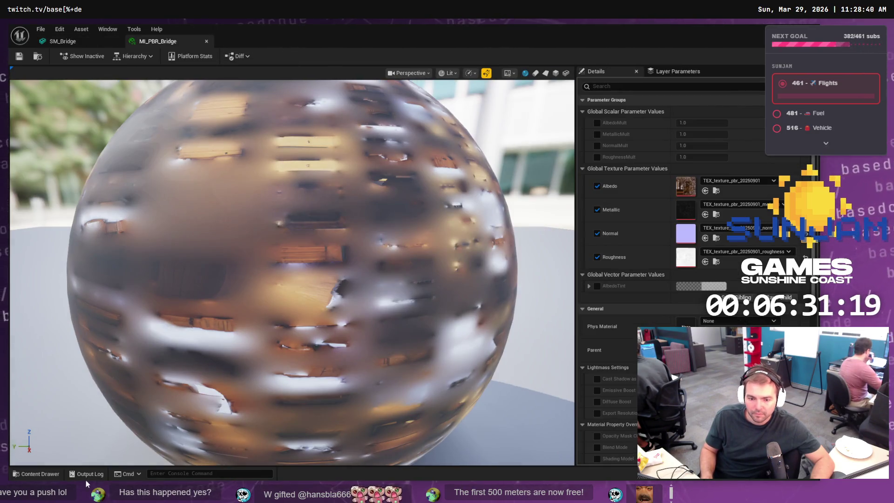
Step: Browse the Content Drawer to the Meshes > Bridge folder
key("ctrl+space")
left_click(323, 448)
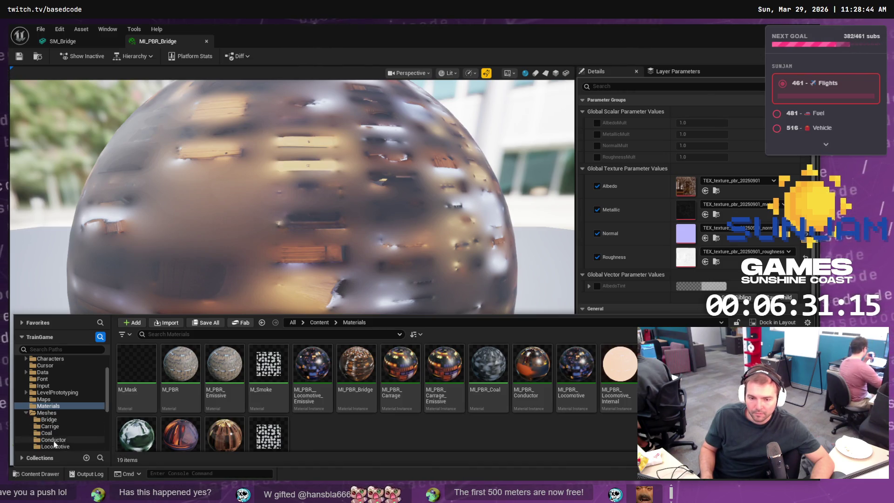
left_click(49, 420)
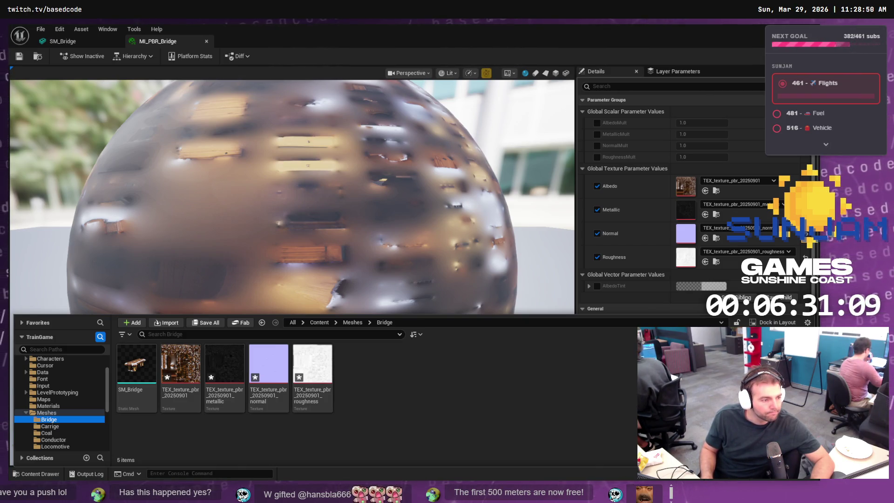
left_click(203, 449)
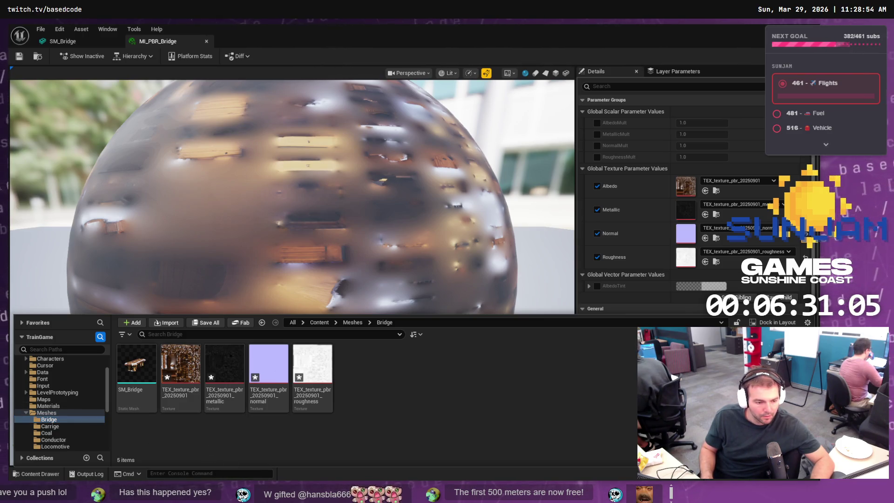
Step: View the bridge side-on in Blender, then bring up the ChatGPT chat
key("alt+Tab")
right_click(428, 263)
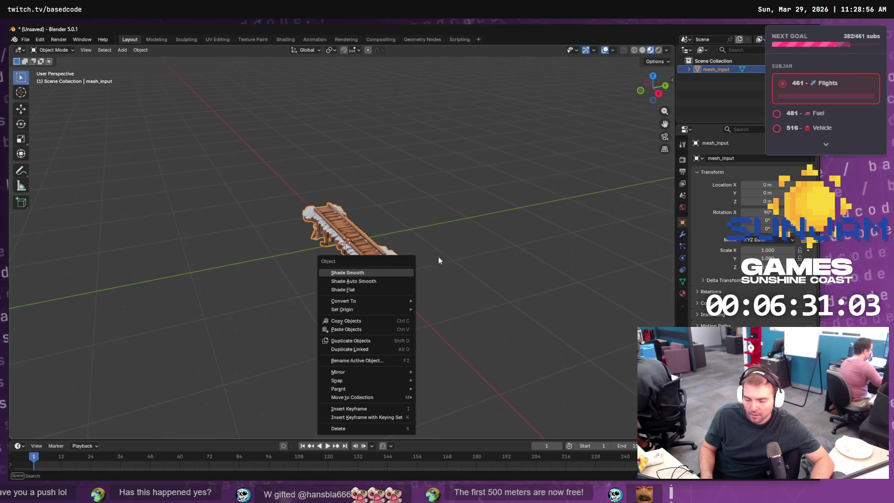
key("Escape")
left_click_drag(407, 239, 465, 233)
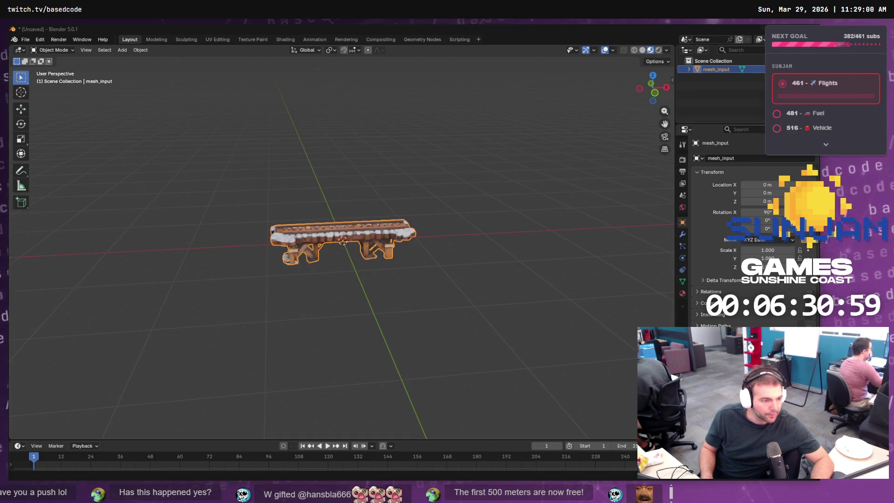
key("alt+Tab")
scroll(466, 323, "down", 2)
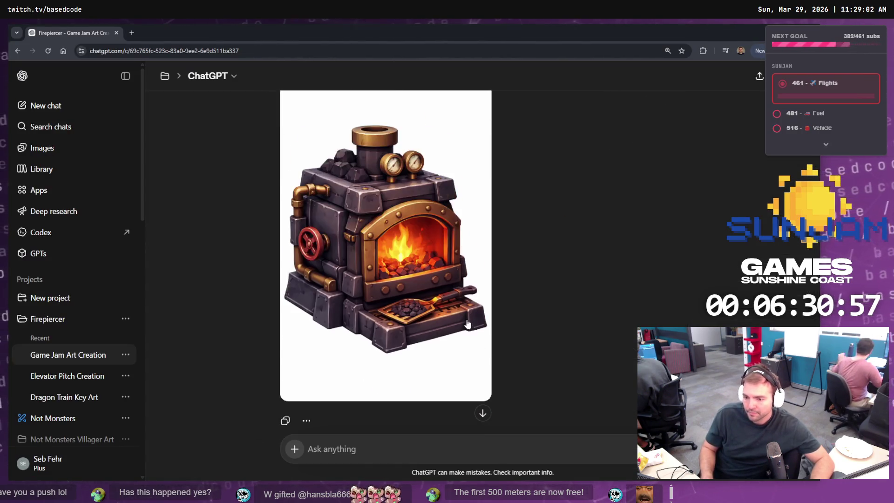
Step: Ask ChatGPT to change the furnace image perspective to directly front-on
scroll(467, 323, "up", 1)
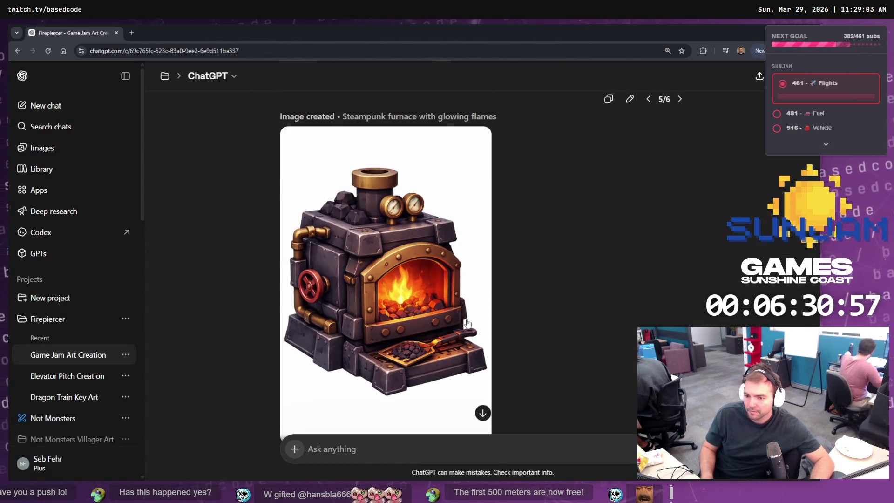
left_click(382, 449)
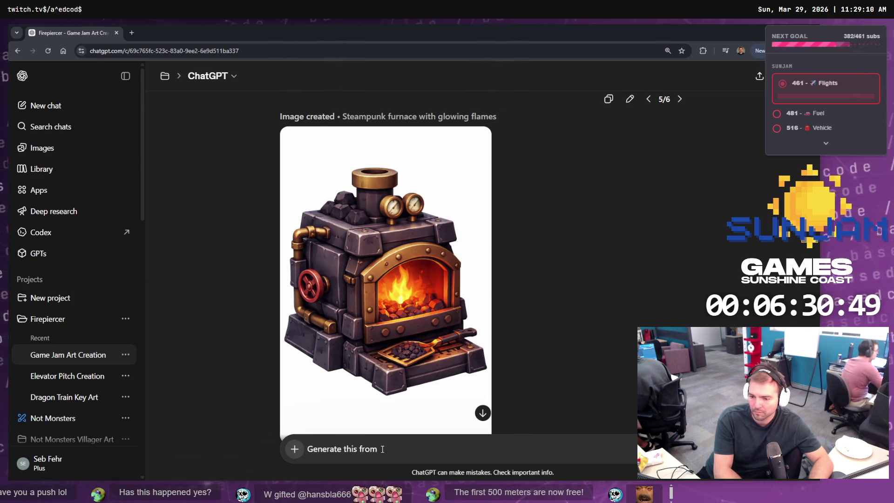
key("ctrl+a")
key("BackSpace")
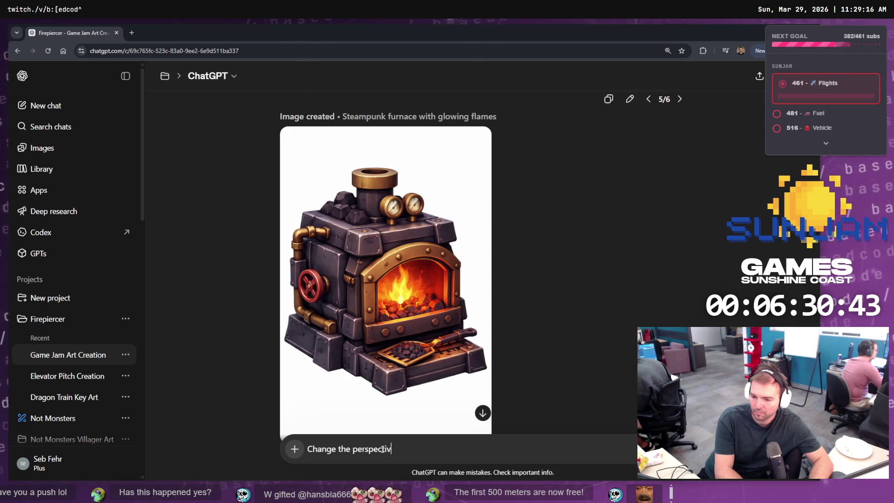
type("e to front")
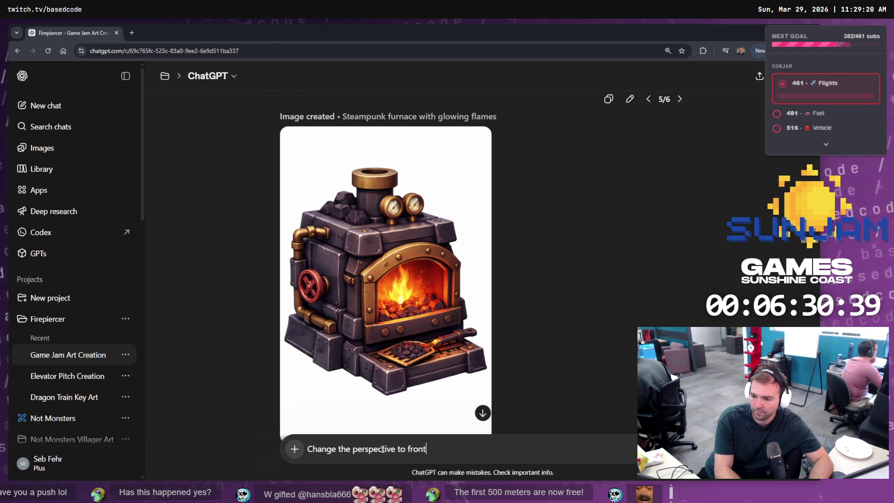
type("-on.")
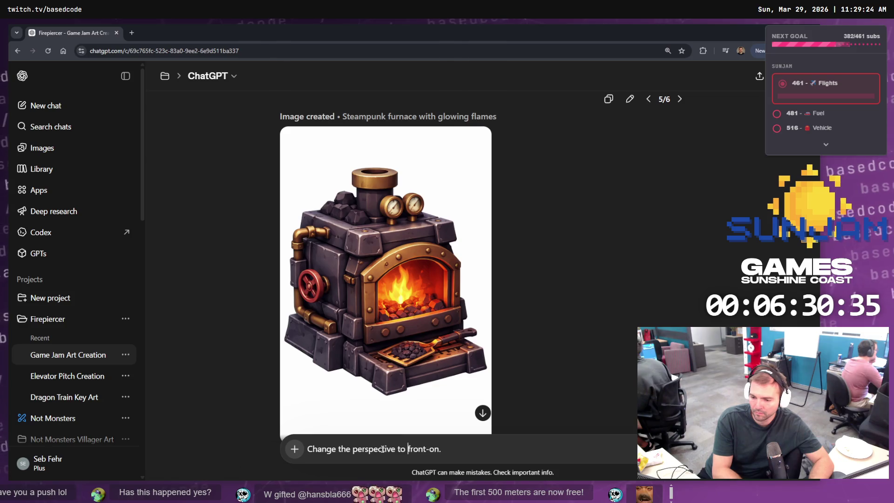
type("diorly")
key("Return")
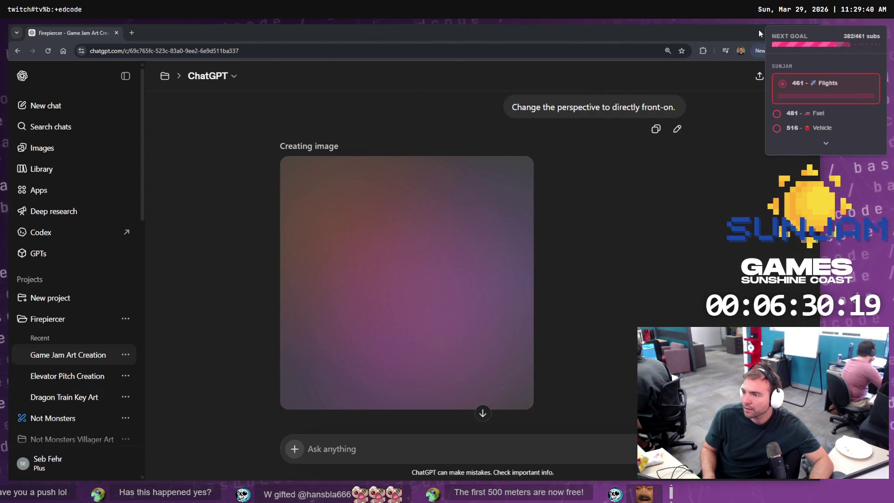
key("alt+Tab")
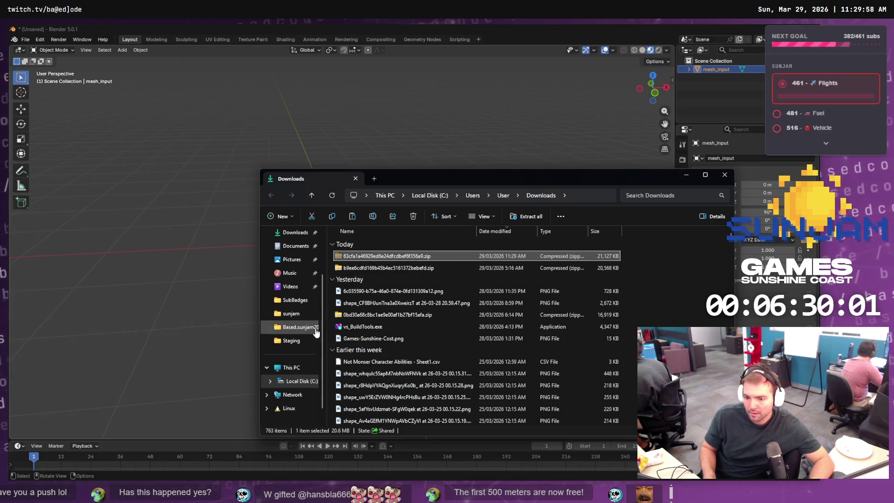
Step: Paste the downloaded zip into the Staging folder and rename it BridgeBroken.zip
left_click(291, 341)
key("ctrl+v")
key("F2")
type("Brok")
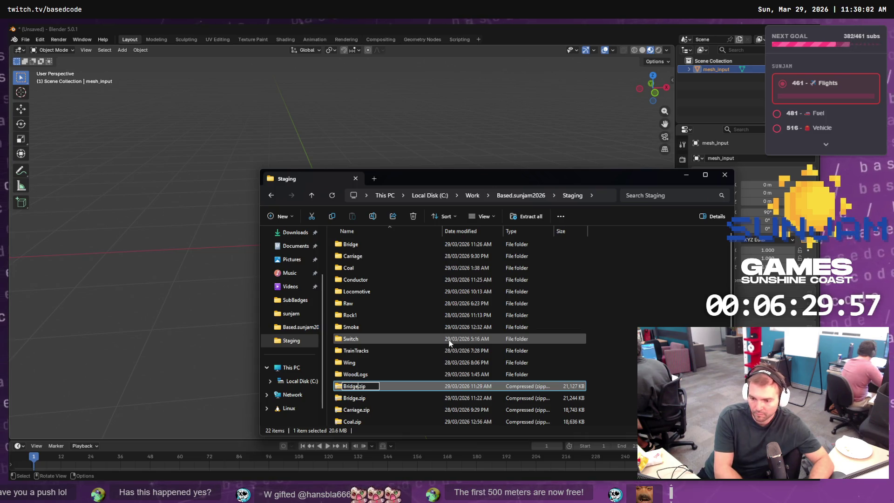
type("en")
key("Return")
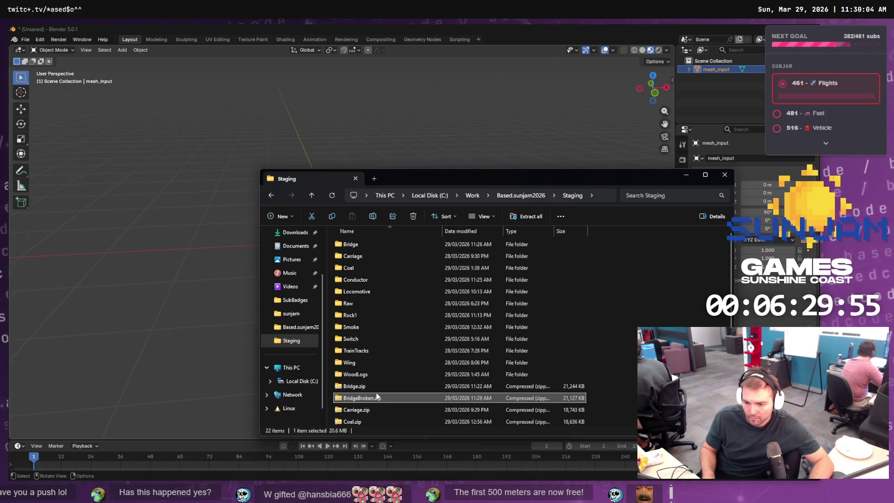
Step: Inspect the contents of BridgeBroken.zip and extract all its files
double_click(372, 397)
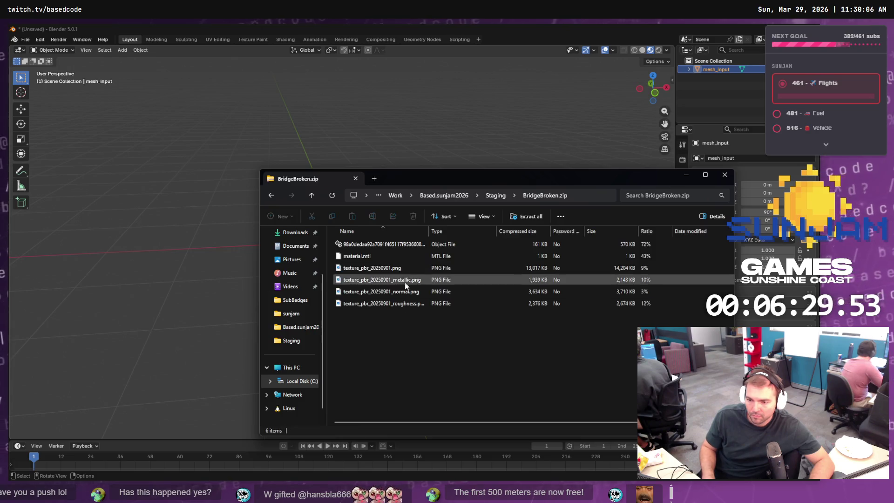
left_click(390, 306)
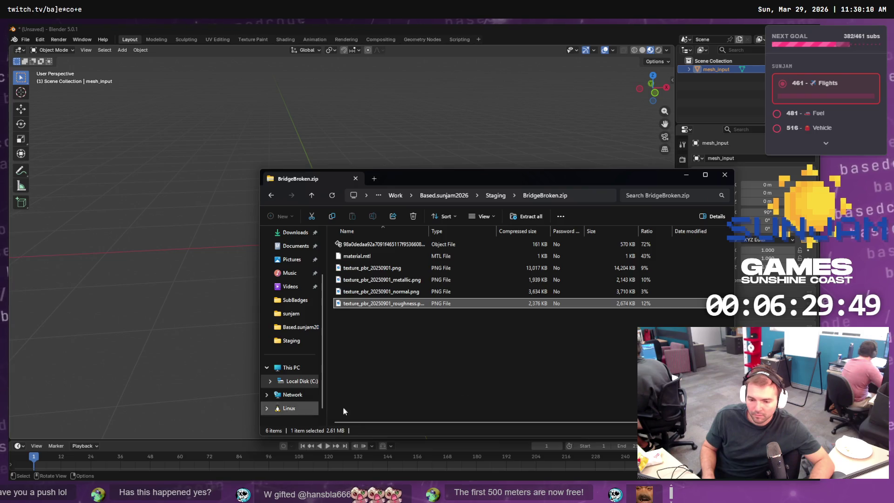
left_click(401, 343)
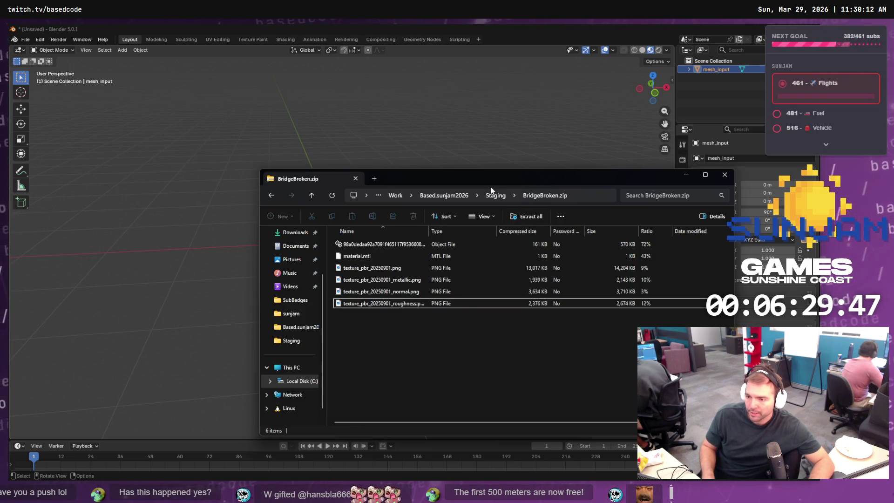
left_click(407, 244)
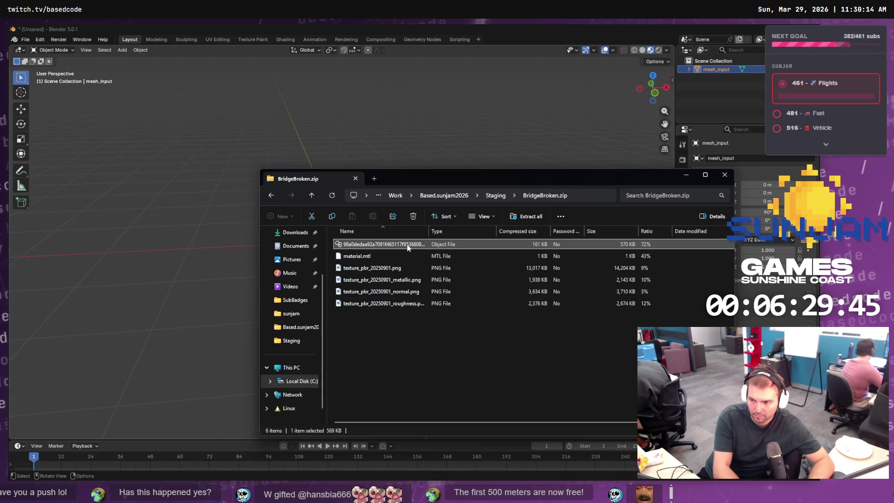
left_click(495, 196)
right_click(344, 399)
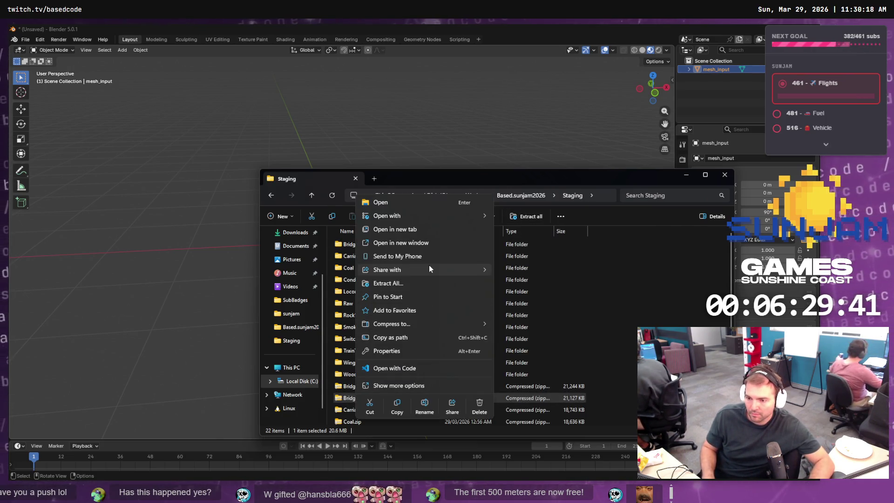
left_click(401, 287)
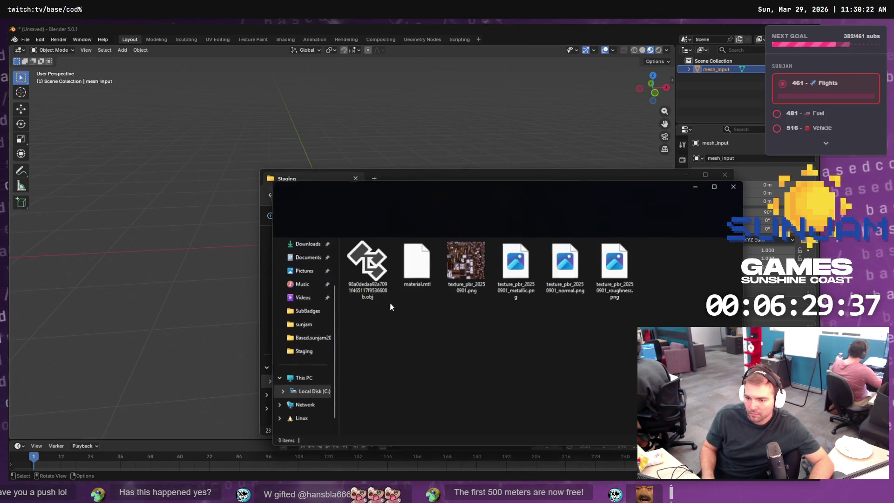
Step: Rename the extracted OBJ file to SM_BridgeBroken.obj
left_click(369, 268)
key("F2")
type("BridgeBroken")
key("Return")
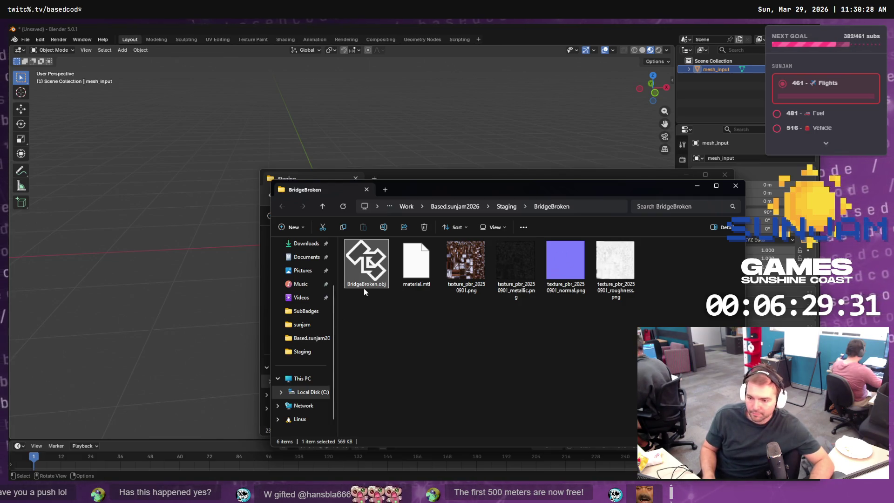
key("F2")
key("Home")
type("SM_")
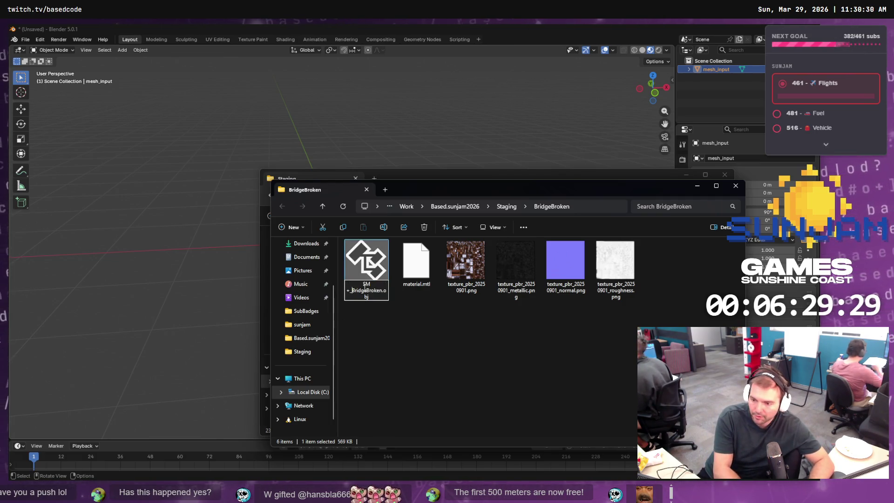
key("Return")
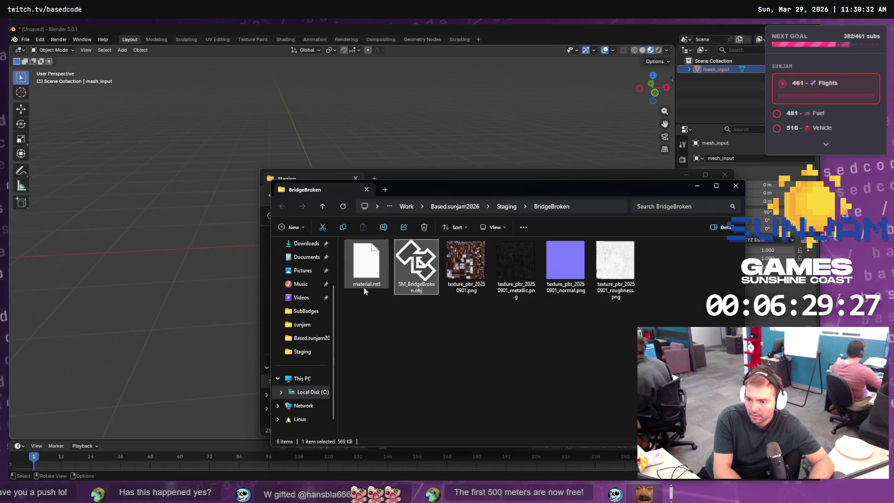
key("alt+Tab")
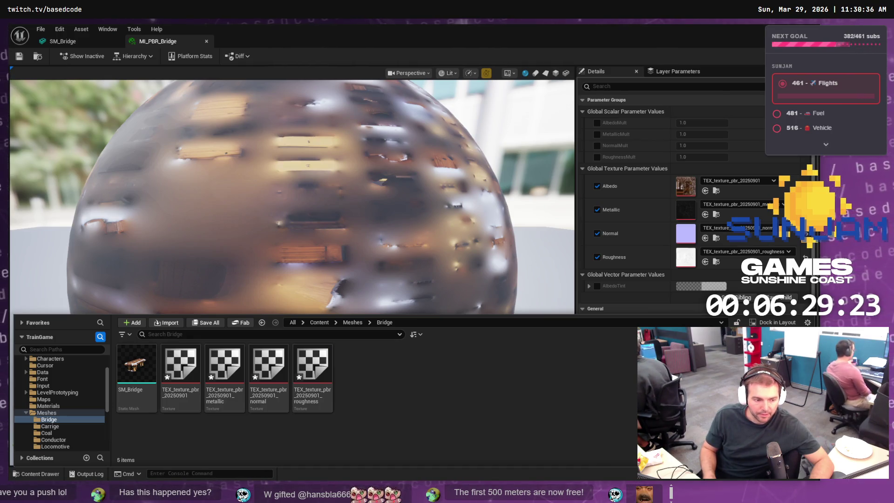
Step: Drag SM_BridgeBroken.obj from the BridgeBroken folder into Blender and import it as Wavefront OBJ
key("alt+Tab")
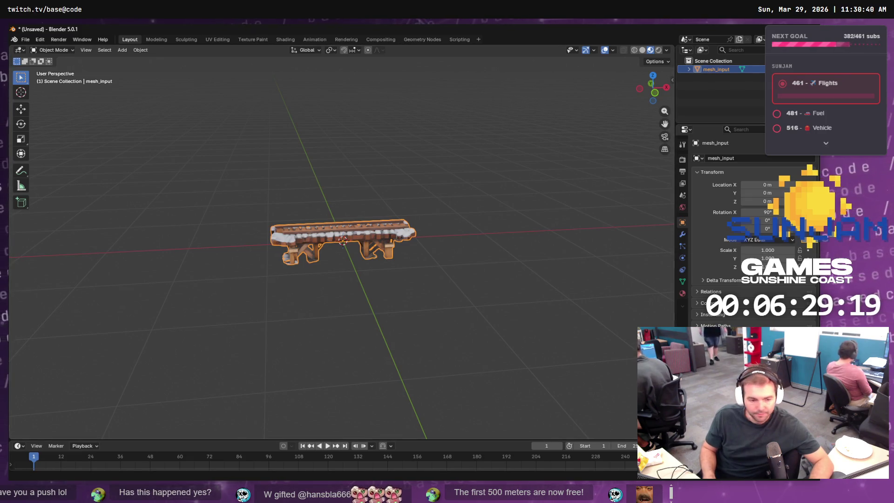
key("alt+Tab")
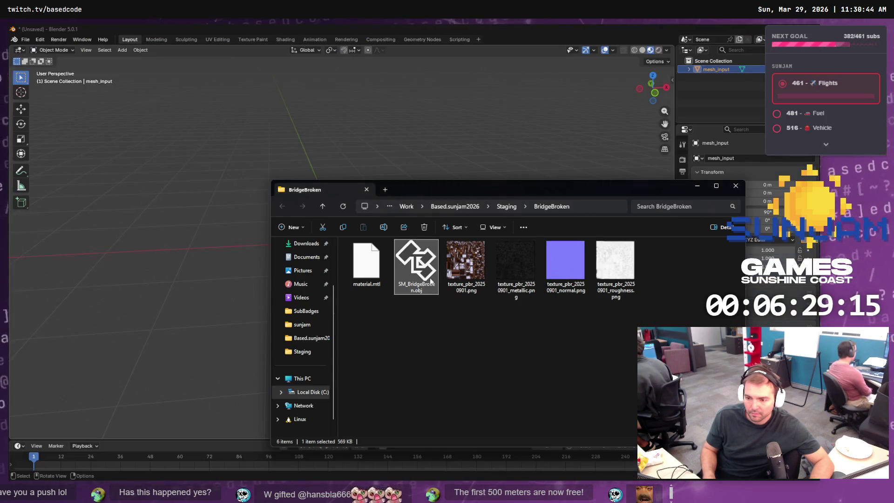
left_click_drag(417, 266, 173, 303)
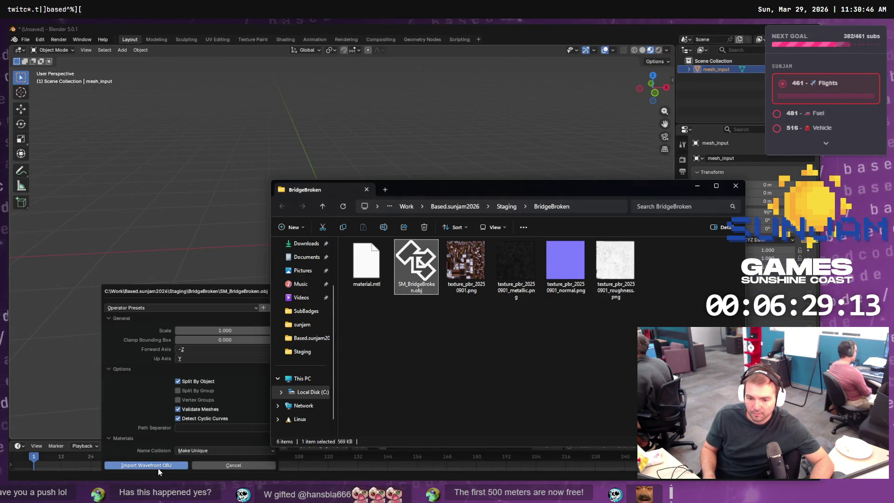
left_click(157, 465)
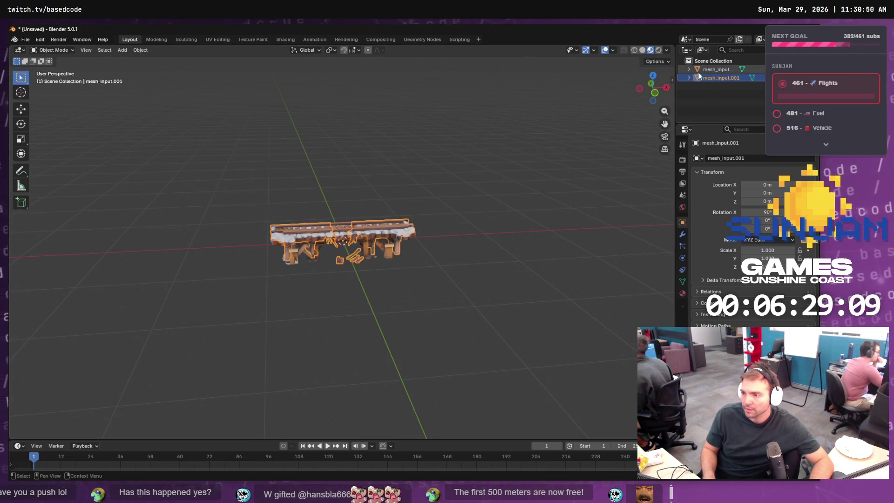
Step: Rename mesh_input to Bridge and mesh_input.001 to BridgeBroken in the Outliner
double_click(728, 68)
type("Bridge")
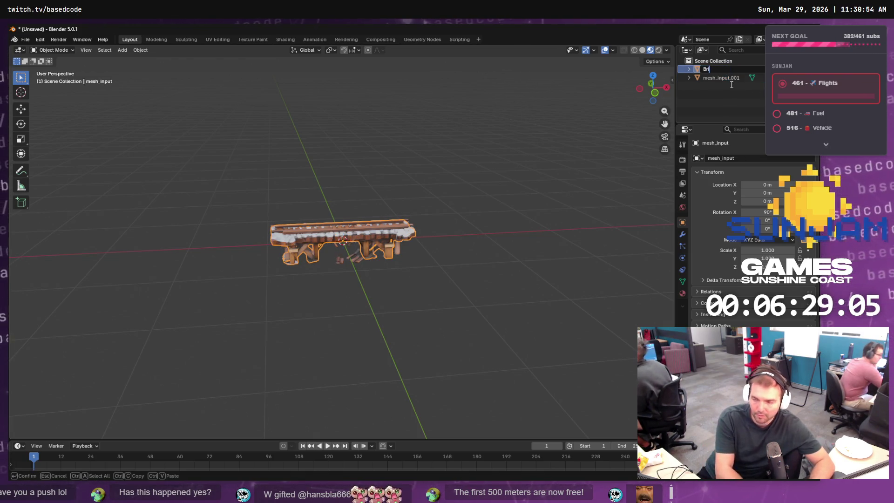
key("Return")
double_click(731, 82)
type("BridgeB")
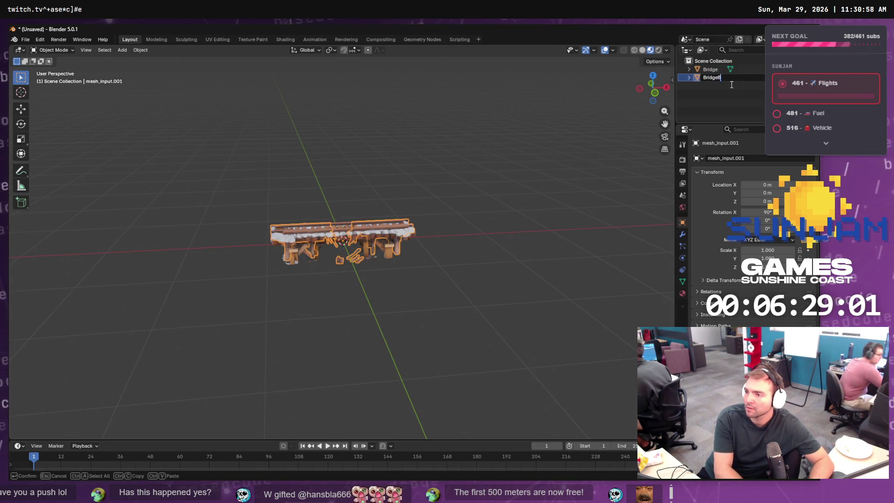
type("roken")
key("Return")
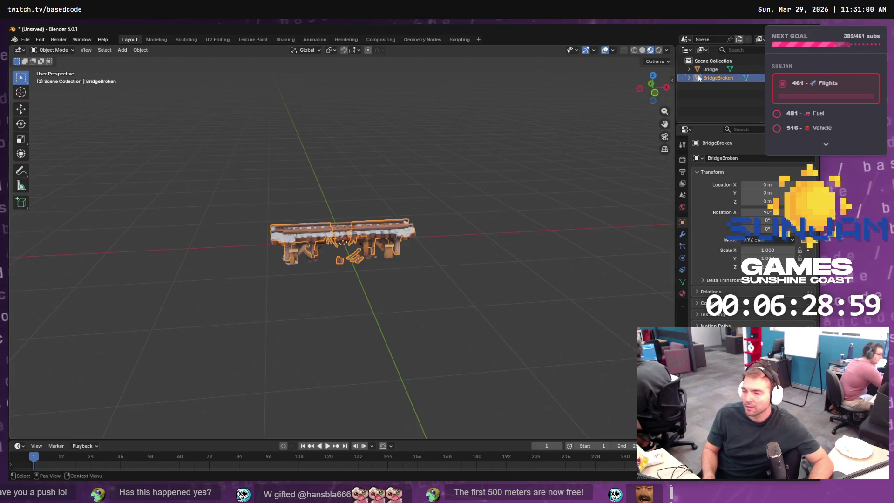
Step: Hide the intact Bridge to inspect the broken pieces, then bring it back into view
left_click(771, 69)
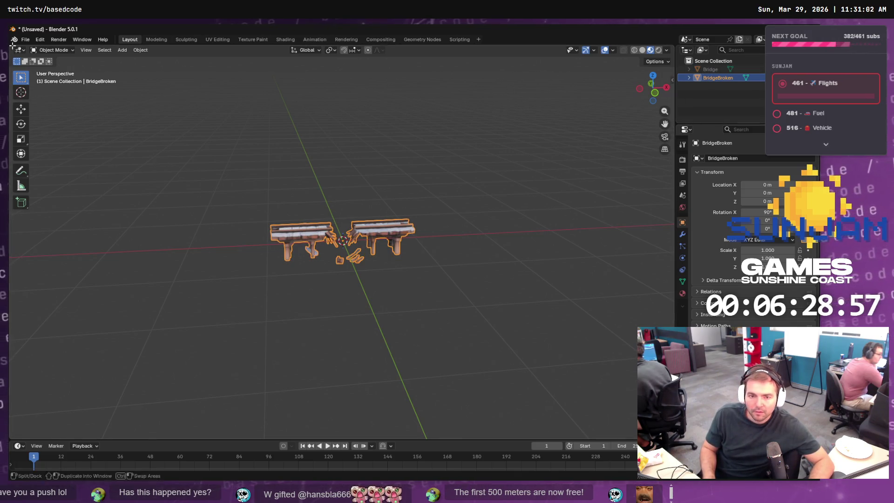
left_click(26, 40)
mouse_move(54, 167)
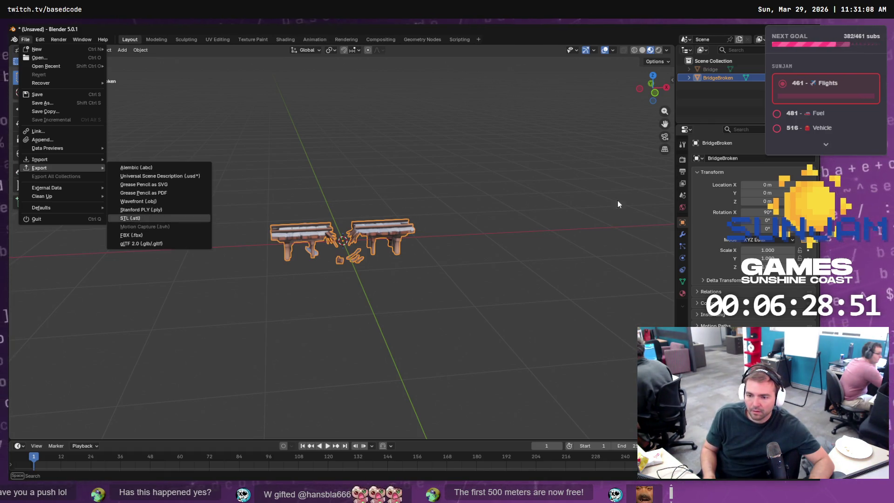
key("Escape")
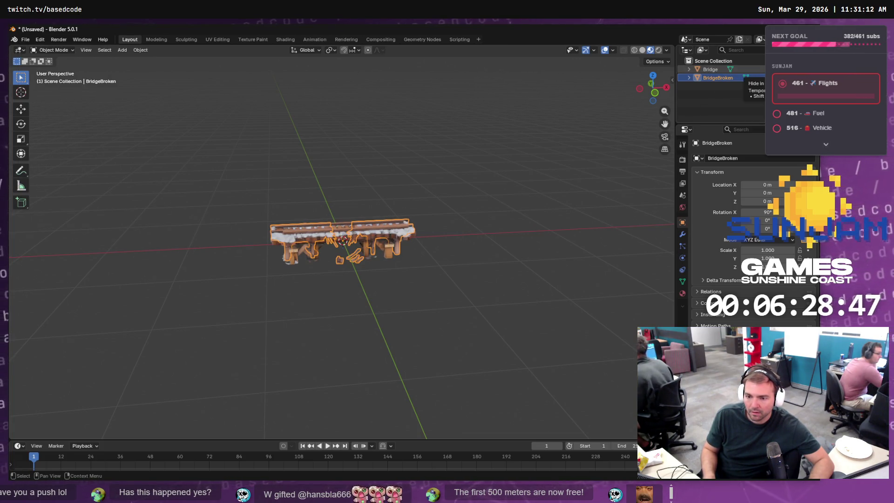
key("shift+h")
key("KP_Decimal")
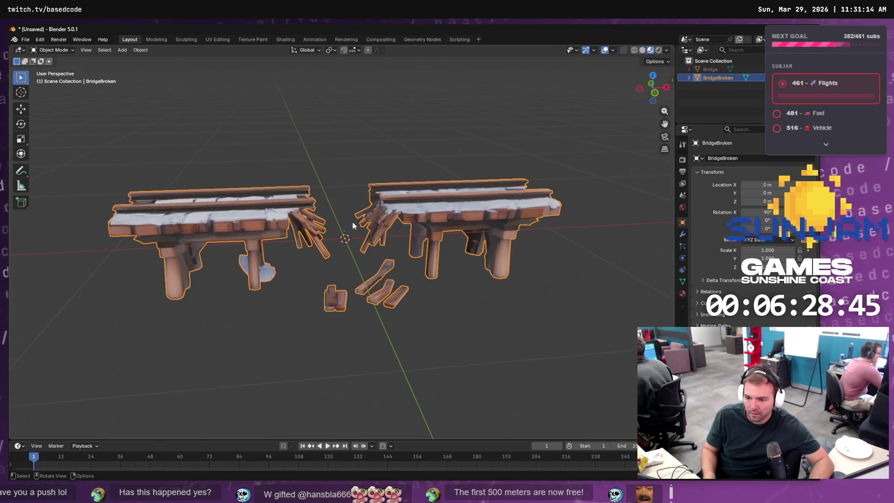
key("ctrl+z")
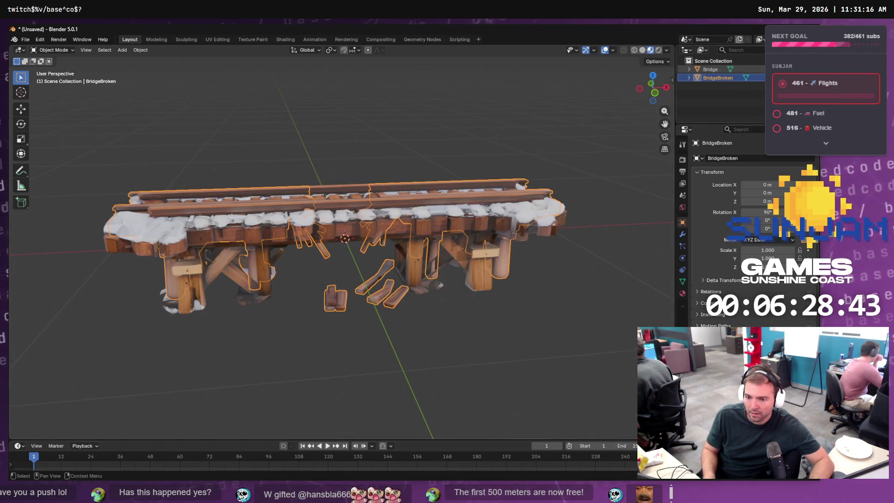
mouse_move(447, 278)
left_mouse_down()
mouse_move(424, 289)
mouse_move(443, 333)
mouse_move(474, 339)
mouse_move(590, 269)
mouse_move(467, 272)
mouse_move(446, 289)
mouse_move(441, 279)
left_mouse_up()
key("Tab")
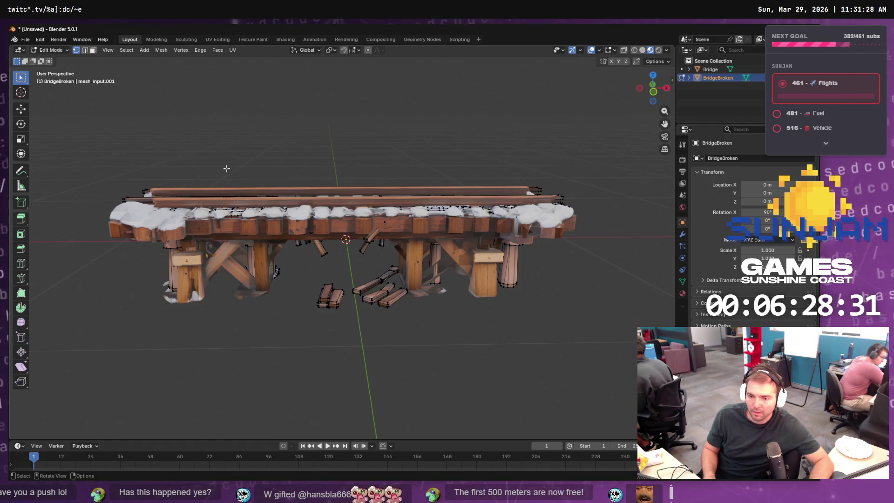
mouse_move(141, 179)
left_mouse_down()
mouse_move(220, 259)
mouse_move(206, 247)
left_mouse_up()
left_click_drag(205, 209, 213, 207)
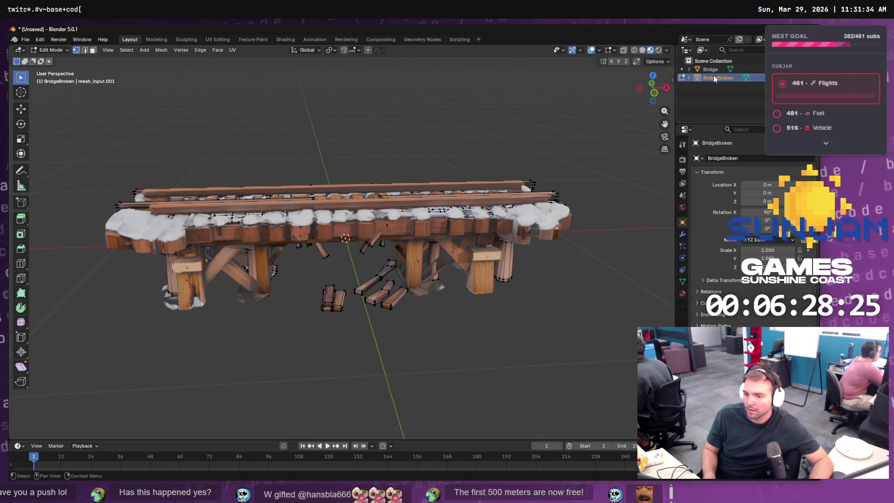
key("Up")
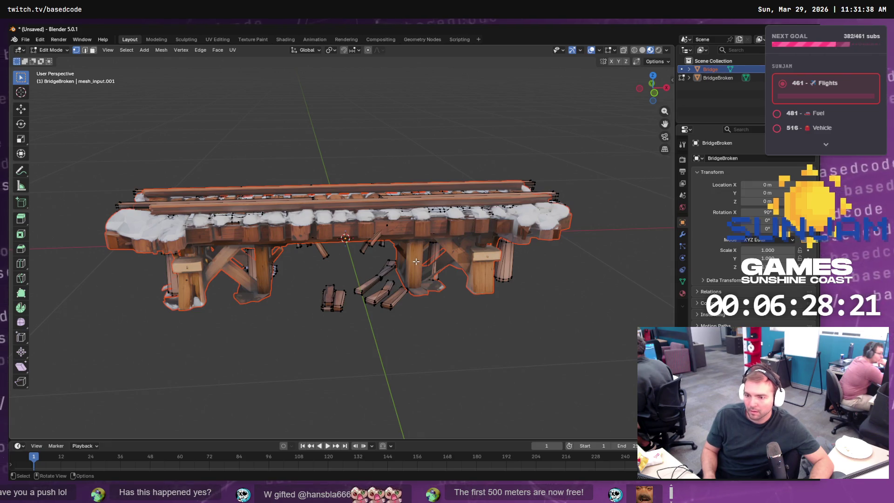
key("Tab")
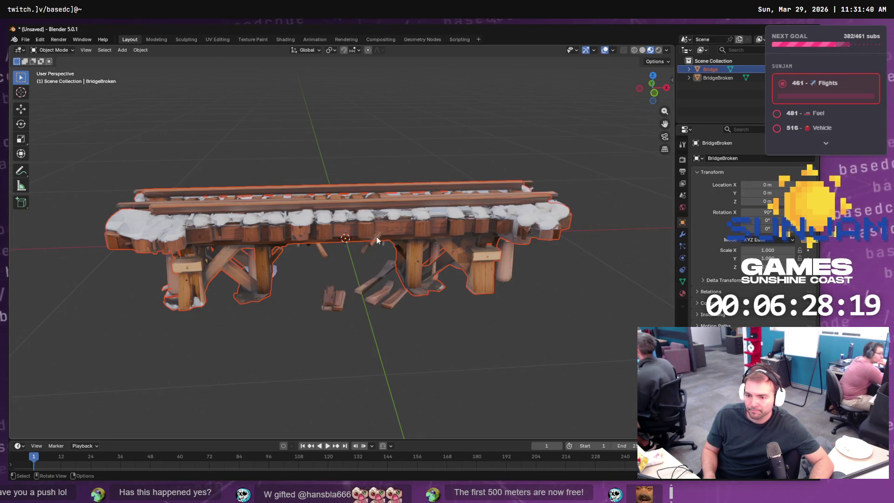
mouse_move(380, 233)
left_mouse_down()
mouse_move(417, 272)
mouse_move(463, 275)
mouse_move(472, 263)
mouse_move(458, 262)
left_mouse_up()
key("h")
key("alt+h")
left_click(806, 70)
mouse_move(600, 166)
left_mouse_down()
mouse_move(529, 147)
mouse_move(498, 144)
mouse_move(502, 152)
left_mouse_up()
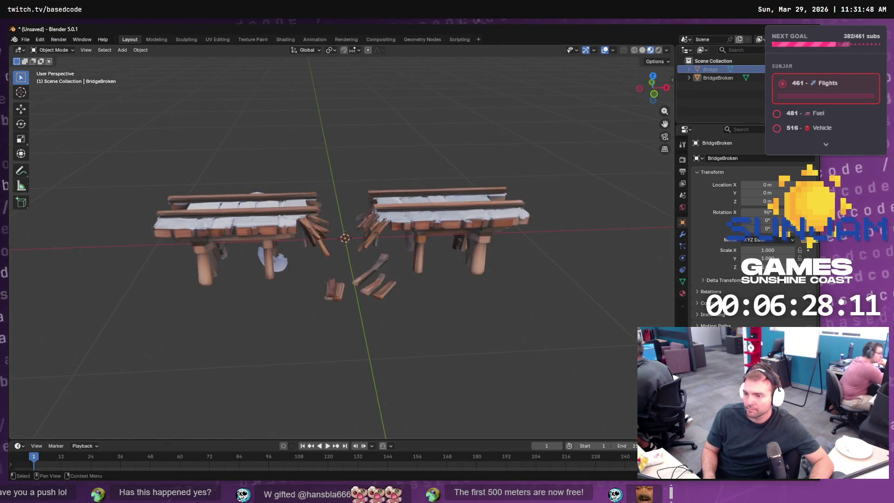
left_click(806, 70)
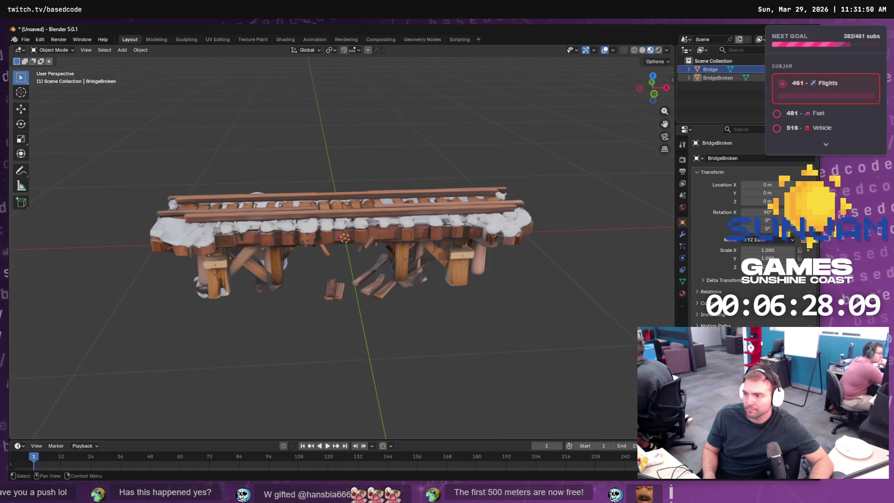
key("Tab")
left_click_drag(425, 191, 714, 73)
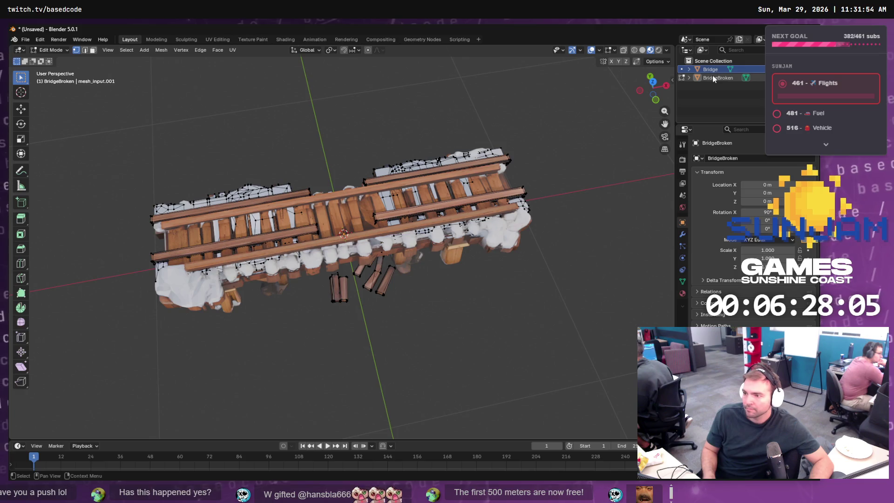
left_click(713, 78)
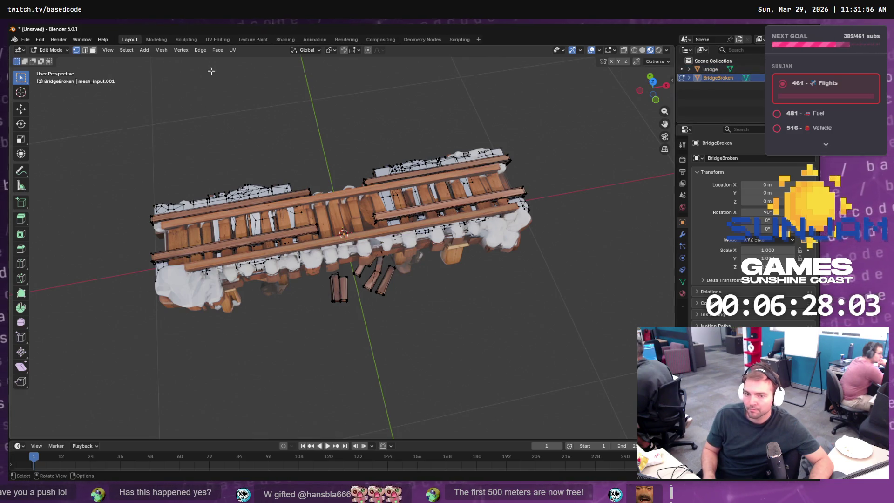
key("Tab")
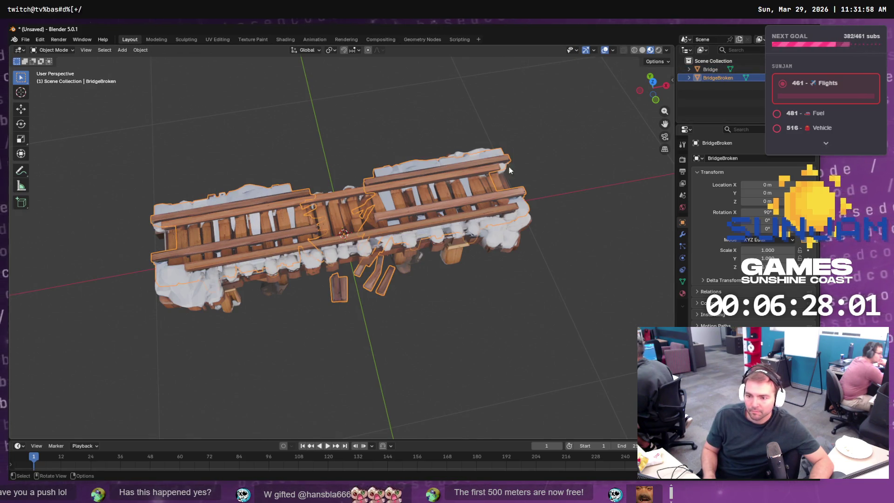
left_click(718, 73)
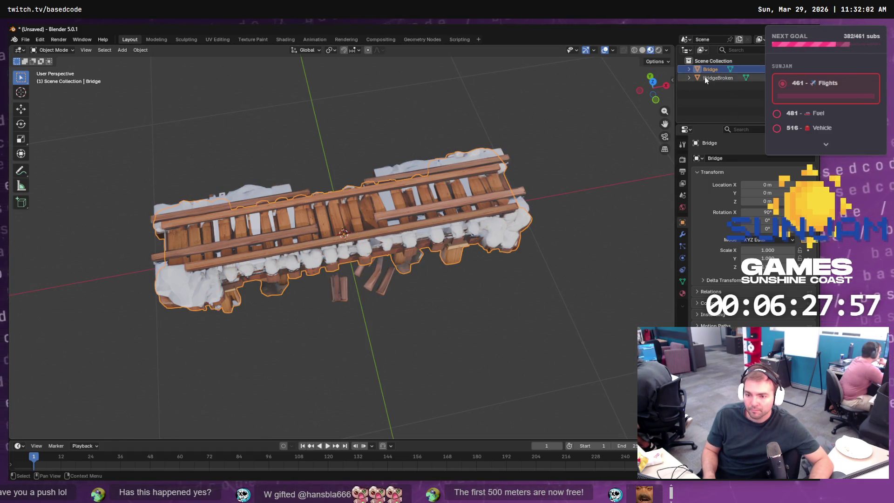
key("Tab")
left_click_drag(453, 225, 376, 179)
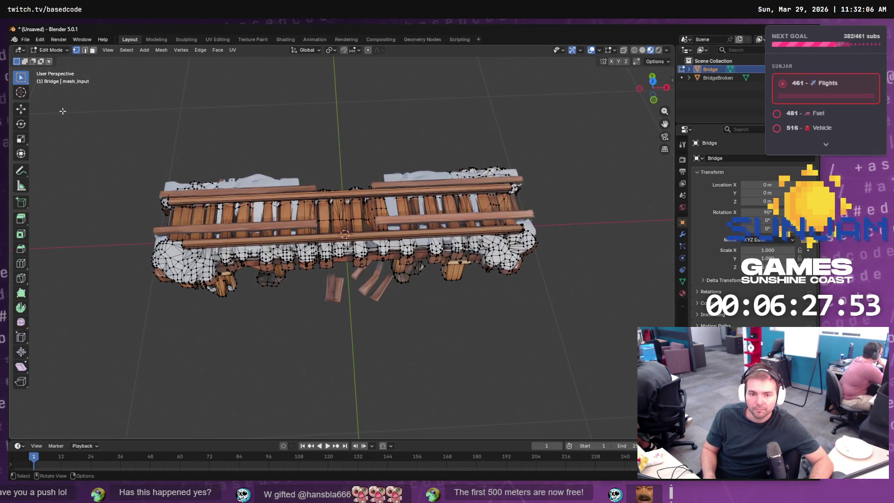
left_click(727, 79)
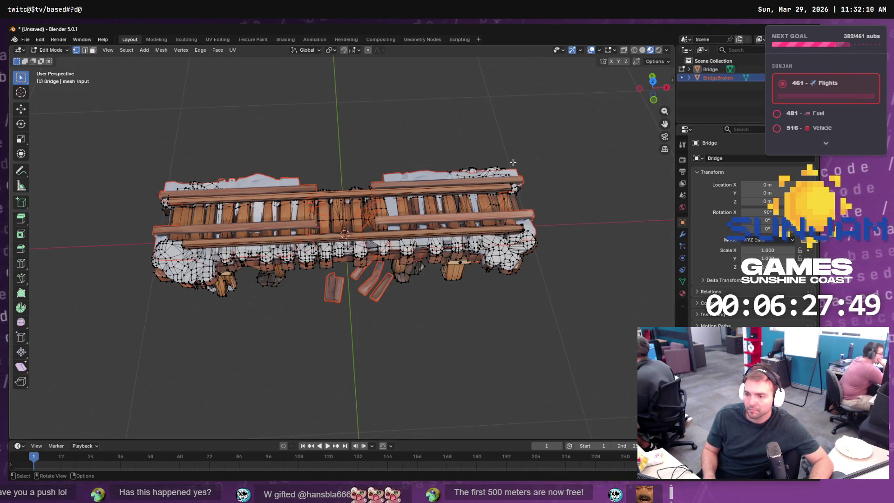
key("Tab")
key("c")
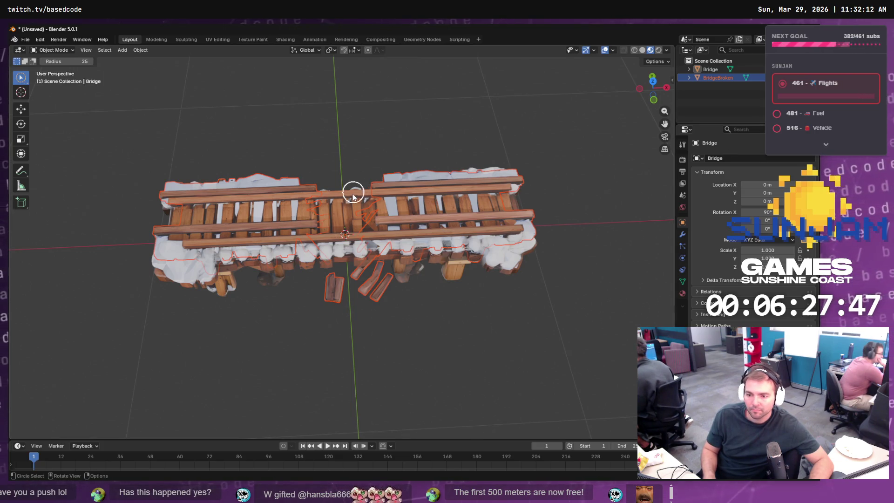
key("Escape")
left_click(22, 110)
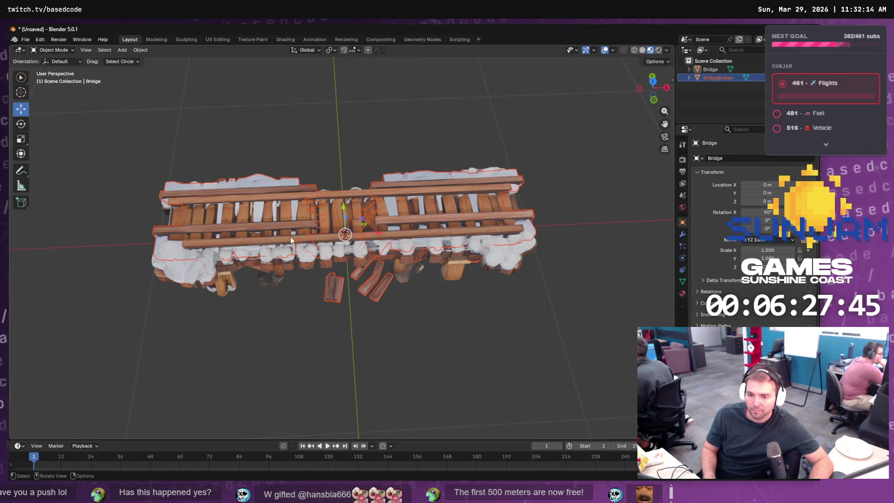
Step: Nudge BridgeBroken along Y and scale it up to about 1.096 to line up with Bridge
mouse_move(342, 206)
left_mouse_down()
mouse_move(402, 309)
mouse_move(419, 269)
mouse_move(481, 255)
mouse_move(515, 278)
mouse_move(504, 285)
mouse_move(392, 266)
left_mouse_up()
left_click_drag(316, 241, 318, 242)
key("s")
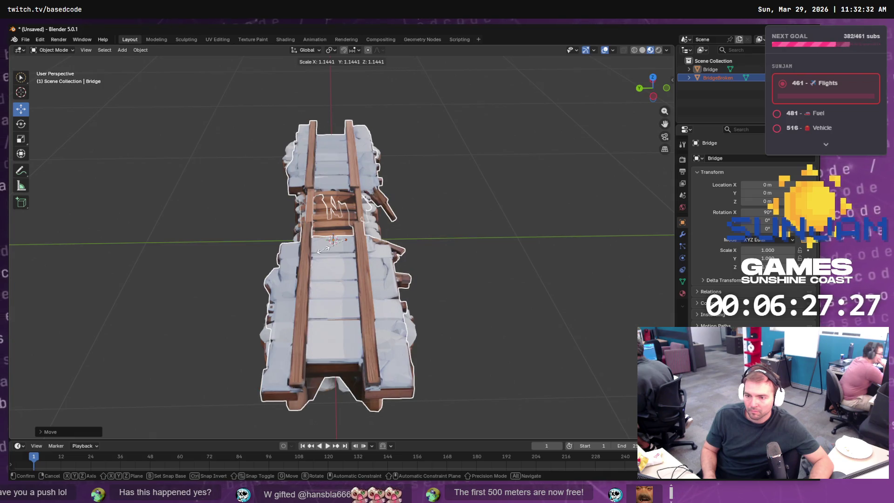
left_click(324, 248)
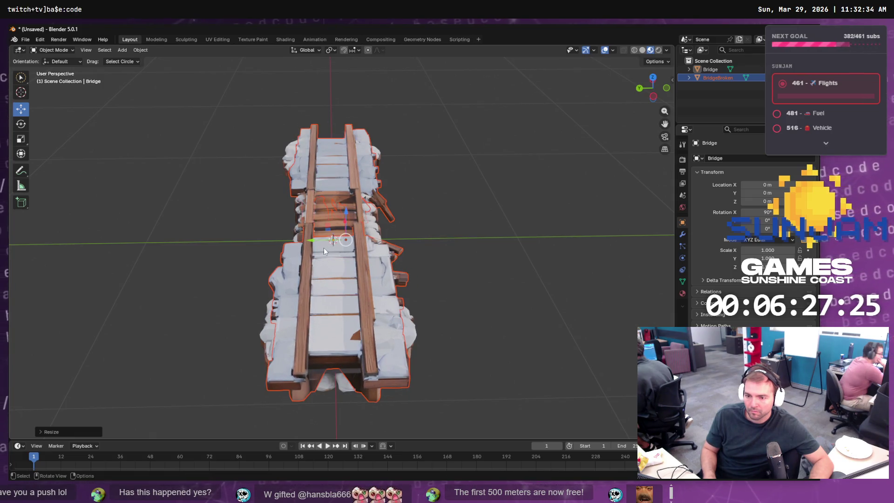
left_click_drag(311, 240, 308, 240)
Step: Select the Bridge object and enter Edit Mode on its mesh
left_click(426, 229)
mouse_move(477, 236)
left_mouse_down()
mouse_move(343, 205)
mouse_move(346, 216)
left_mouse_up()
left_click(341, 205)
left_click_drag(363, 277, 371, 298)
left_click(716, 78)
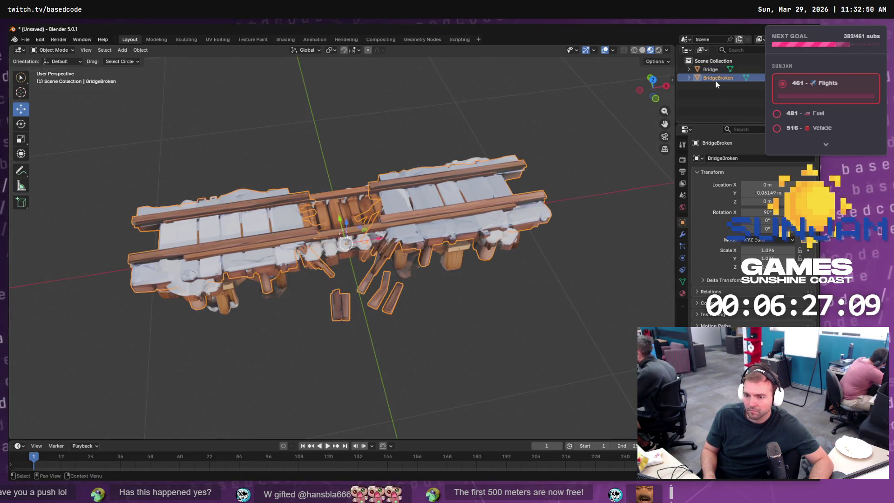
left_click(717, 72)
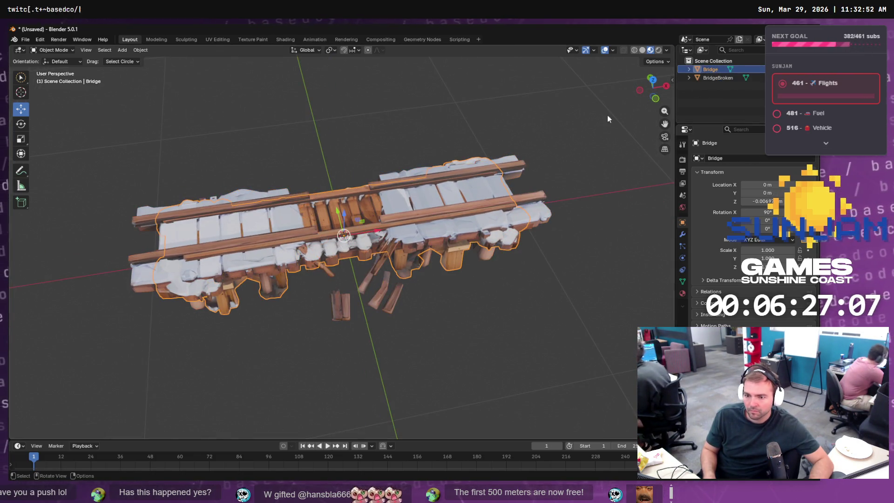
key("Tab")
left_click_drag(351, 215, 608, 28)
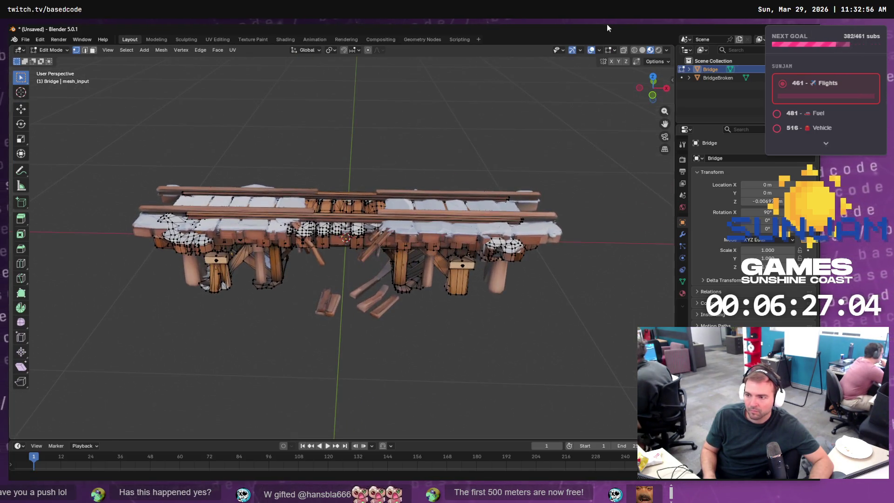
Step: Turn on X-ray, box-select the central planks and grow the selection twice
left_click(624, 50)
left_click_drag(351, 169, 333, 292)
left_click_drag(347, 163, 334, 293)
scroll(348, 190, "up", 4)
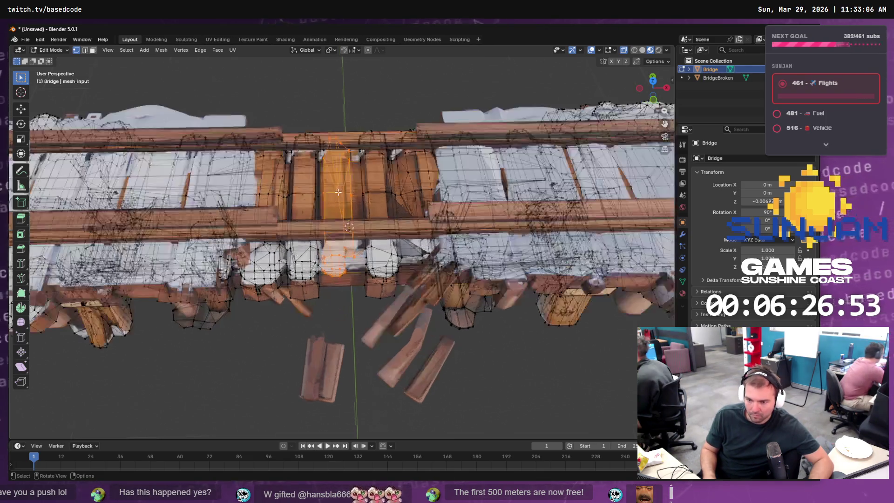
left_click_drag(343, 123, 325, 168)
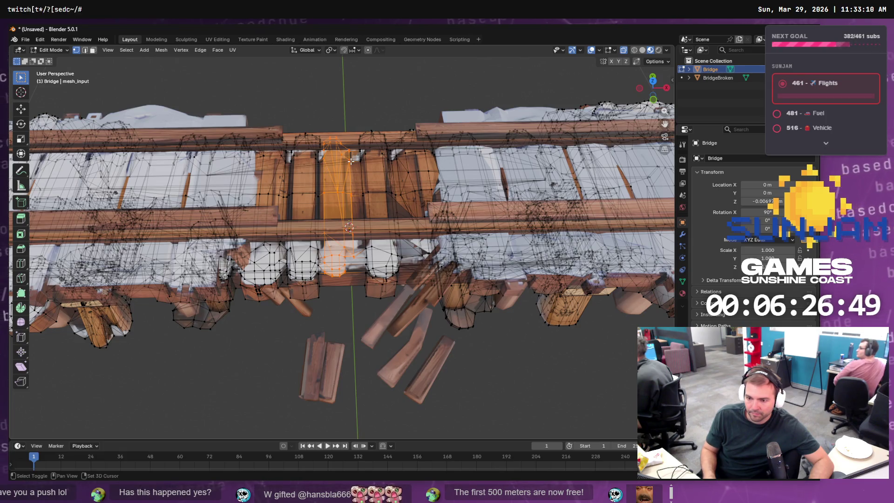
key("ctrl+KP_Add")
key("ctrl+KP_Add")
key("ctrl+KP_Add")
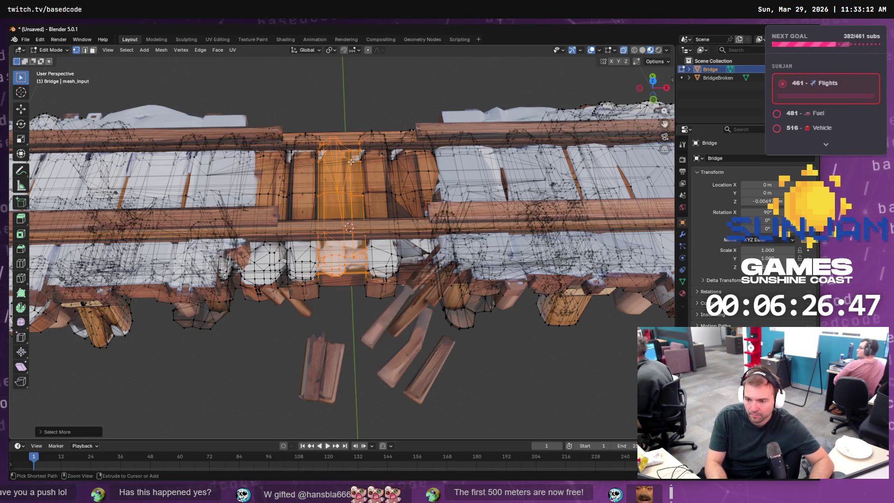
key("ctrl+KP_Add")
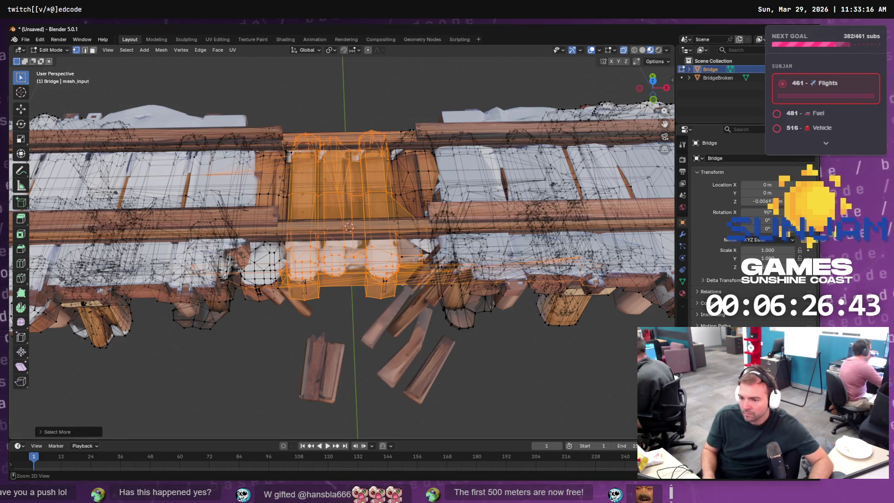
Step: Trim the right side of the selection and grow it further around the central section
mouse_move(625, 377)
left_mouse_down()
mouse_move(466, 273)
mouse_move(395, 131)
left_mouse_up()
left_click_drag(220, 118, 285, 381)
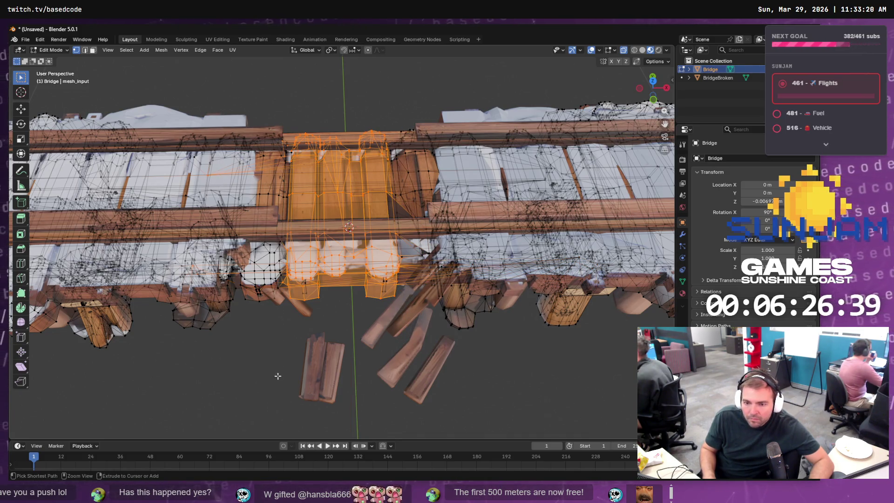
left_click_drag(163, 96, 260, 349)
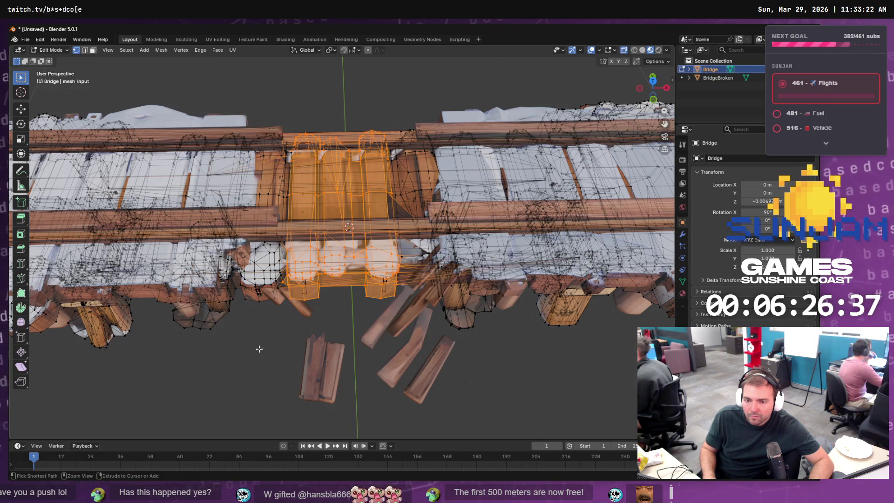
key("ctrl+KP_Add")
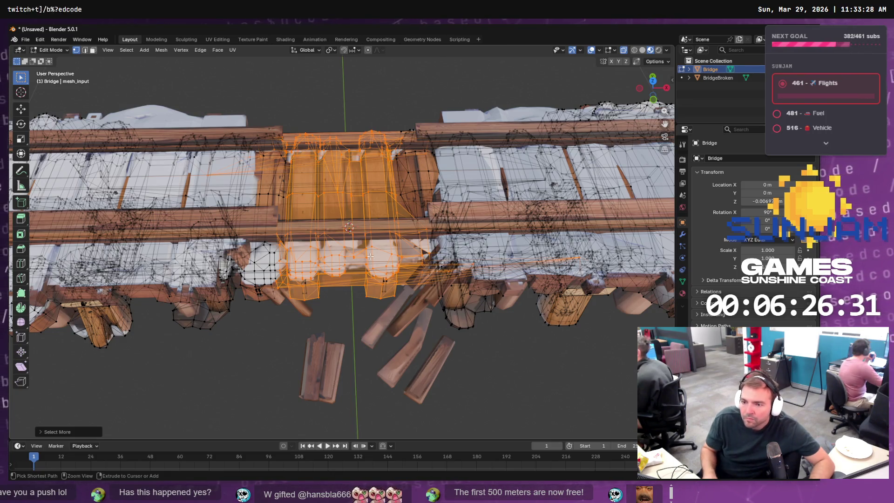
mouse_move(458, 99)
left_mouse_down()
mouse_move(417, 438)
mouse_move(405, 438)
mouse_move(425, 433)
left_mouse_up()
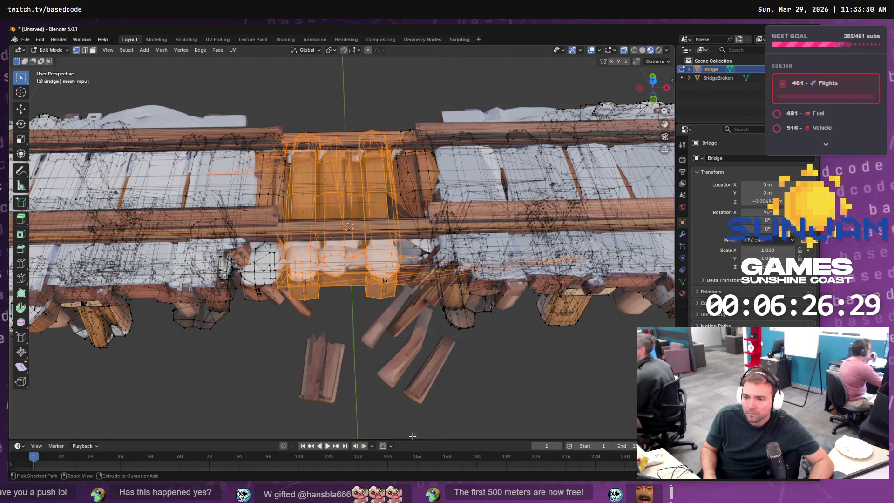
mouse_move(202, 118)
left_mouse_down()
mouse_move(269, 331)
mouse_move(260, 367)
left_mouse_up()
key("ctrl+KP_Add")
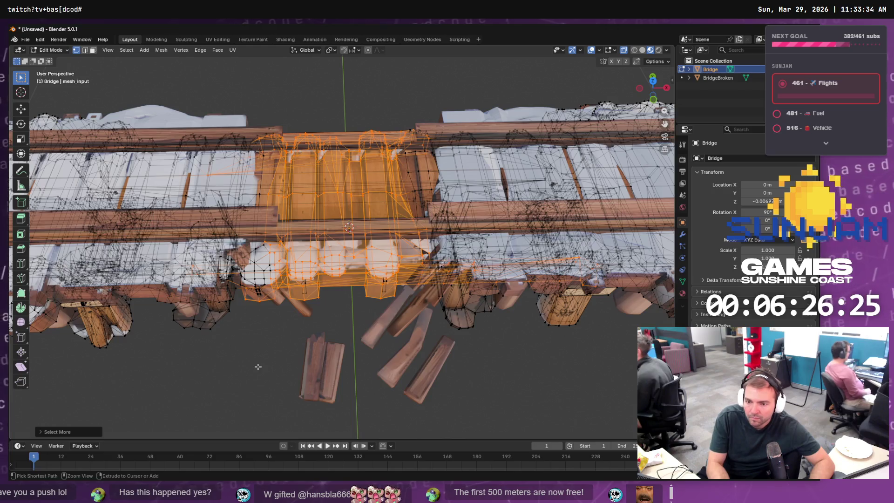
key("ctrl+KP_Add")
key("ctrl+KP_Add")
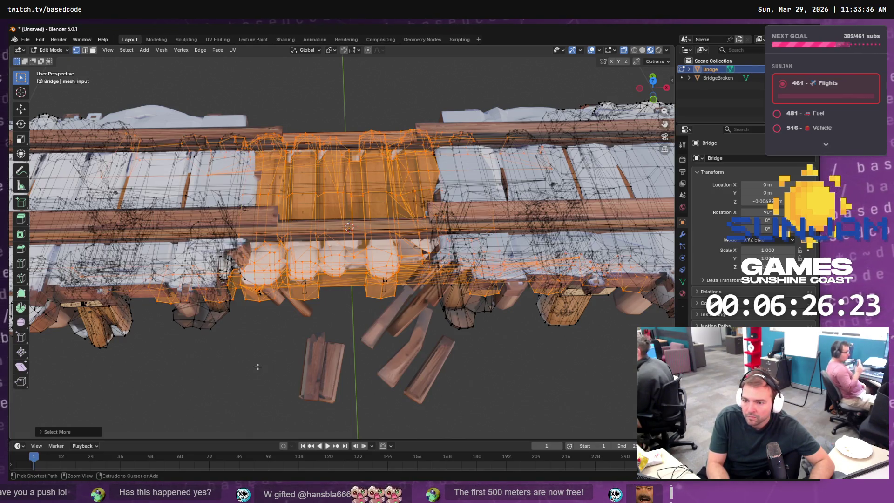
Step: Deselect extra vertices on the left and right, then add vertices left of the middle
mouse_move(98, 118)
left_mouse_down()
mouse_move(215, 364)
mouse_move(196, 368)
left_mouse_up()
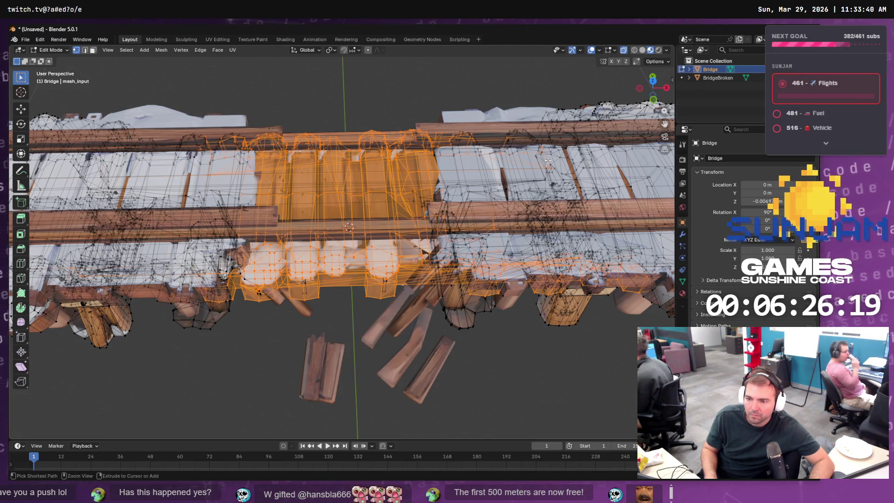
mouse_move(608, 95)
left_mouse_down()
mouse_move(471, 399)
mouse_move(603, 418)
left_mouse_up()
left_click_drag(608, 109, 496, 188)
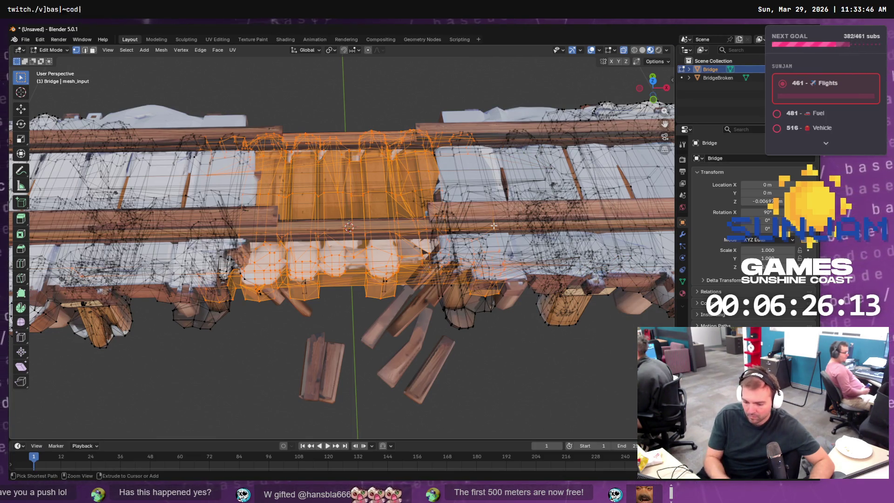
key("ctrl+KP_Add")
left_click_drag(592, 384, 519, 69)
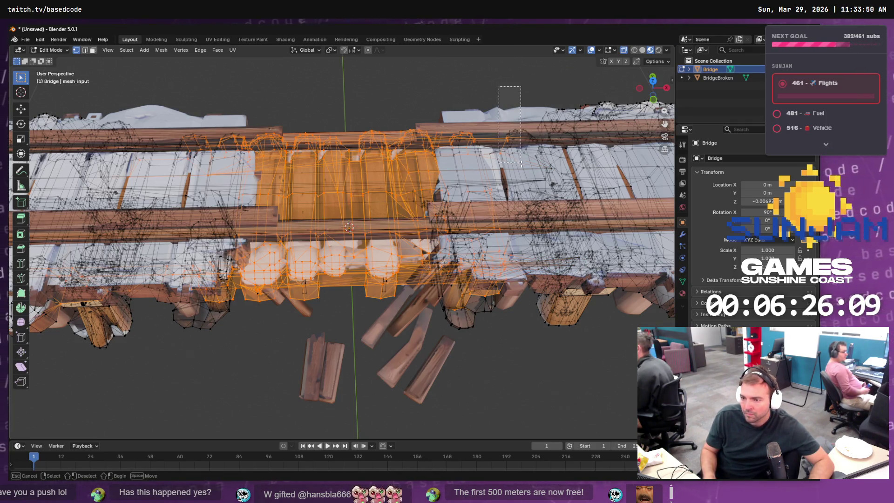
left_click_drag(146, 120, 216, 354)
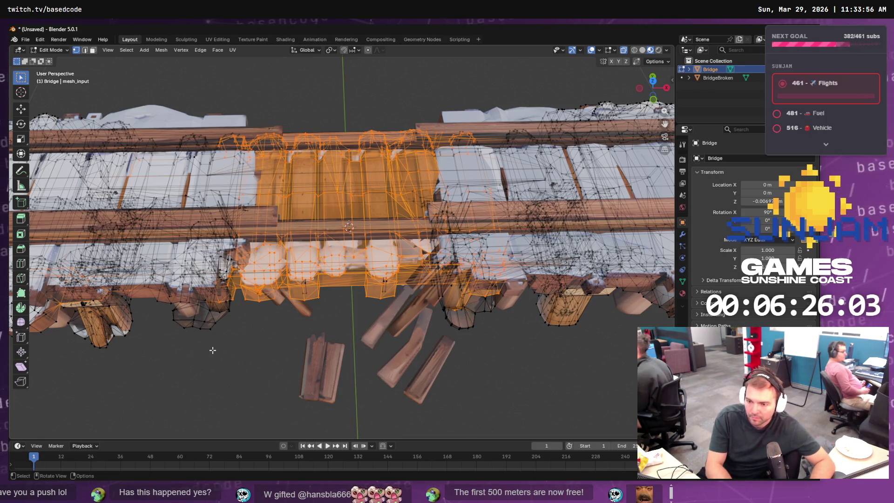
Step: Delete the selected middle section, then the leftover rail faces across the gap
key("x")
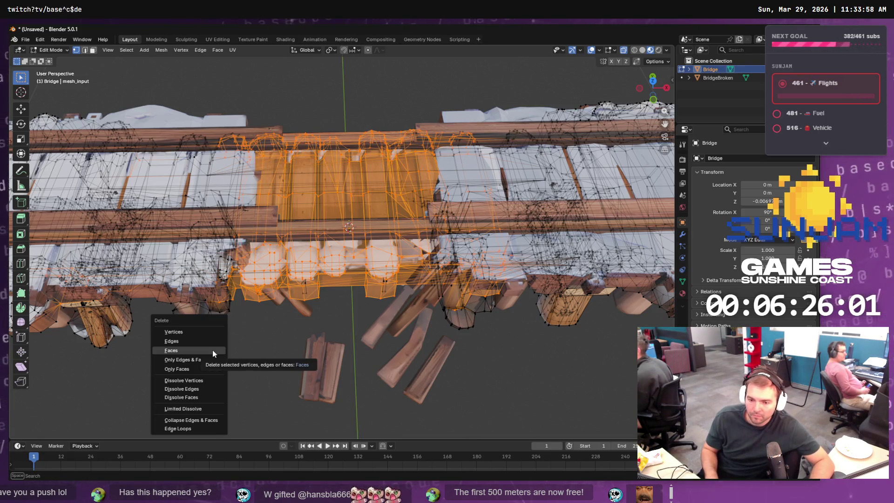
left_click(213, 350)
left_click_drag(407, 382, 403, 272)
left_click_drag(402, 135, 290, 371)
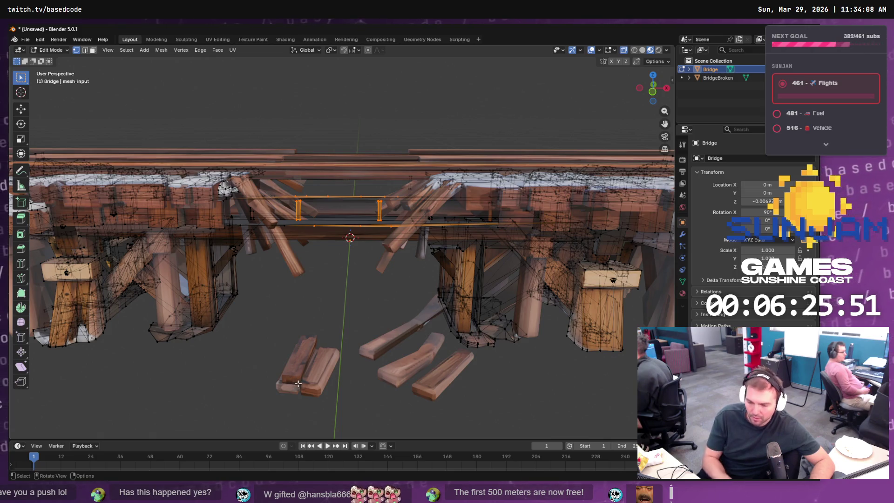
key("x")
left_click(299, 387)
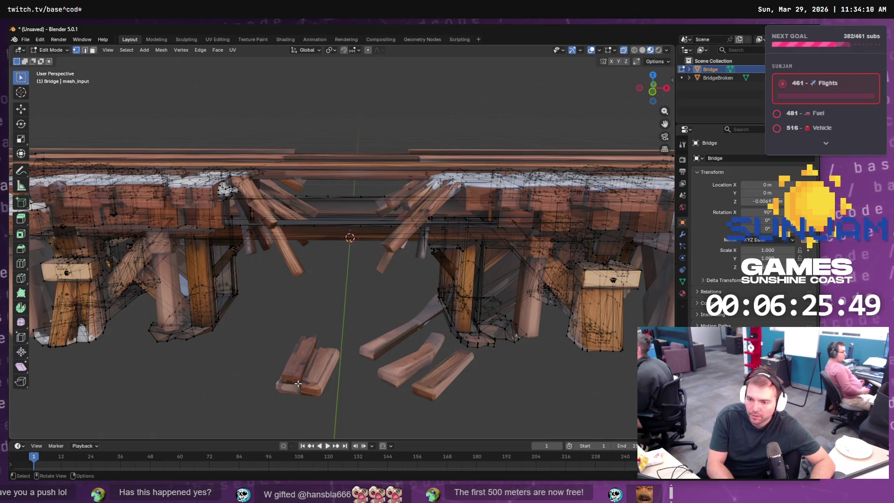
Step: Delete the remaining middle geometry and face strips across the gap using face select
mouse_move(307, 289)
left_mouse_down()
mouse_move(314, 283)
mouse_move(309, 300)
mouse_move(491, 185)
left_mouse_up()
mouse_move(273, 122)
left_mouse_down()
mouse_move(434, 373)
mouse_move(404, 366)
mouse_move(402, 353)
left_mouse_up()
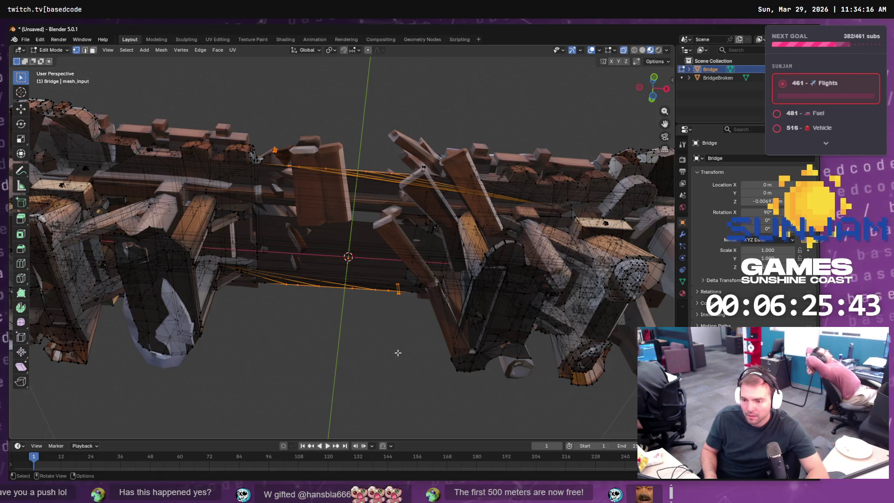
key("x")
left_click(388, 350)
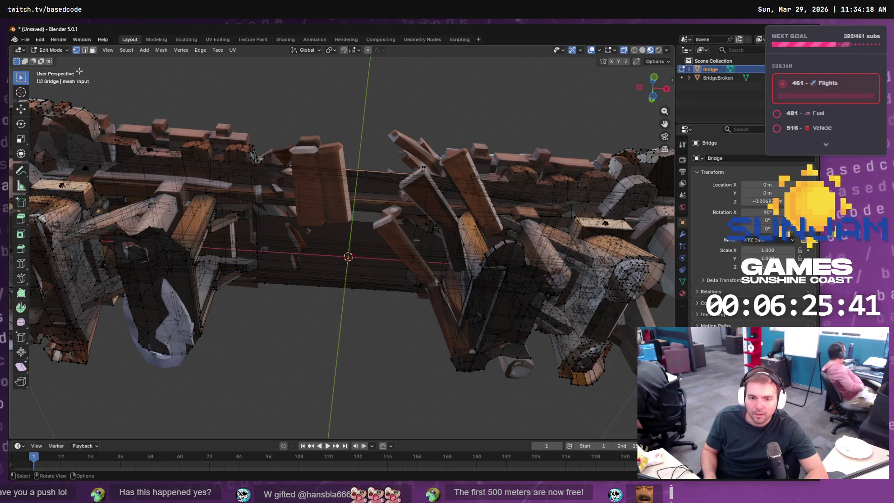
left_click(93, 50)
mouse_move(406, 104)
left_mouse_down()
mouse_move(332, 237)
mouse_move(292, 369)
left_mouse_up()
mouse_move(346, 86)
left_mouse_down()
mouse_move(362, 371)
mouse_move(315, 375)
mouse_move(322, 390)
left_mouse_up()
mouse_move(384, 90)
left_mouse_down()
mouse_move(335, 179)
mouse_move(304, 326)
mouse_move(352, 313)
mouse_move(349, 357)
mouse_move(359, 139)
mouse_move(414, 264)
mouse_move(400, 264)
mouse_move(430, 352)
mouse_move(412, 343)
mouse_move(394, 372)
mouse_move(389, 407)
mouse_move(396, 393)
mouse_move(382, 354)
left_mouse_up()
key("x")
left_click(286, 346)
key("x")
left_click(406, 356)
Step: Box-select the leftover edges across the bridge's middle and delete them
mouse_move(375, 156)
left_mouse_down()
mouse_move(358, 243)
mouse_move(290, 347)
left_mouse_up()
mouse_move(345, 261)
left_mouse_down()
mouse_move(372, 286)
mouse_move(368, 279)
left_mouse_up()
left_click_drag(362, 129, 422, 295)
mouse_move(373, 140)
left_mouse_down()
mouse_move(236, 335)
mouse_move(274, 350)
left_mouse_up()
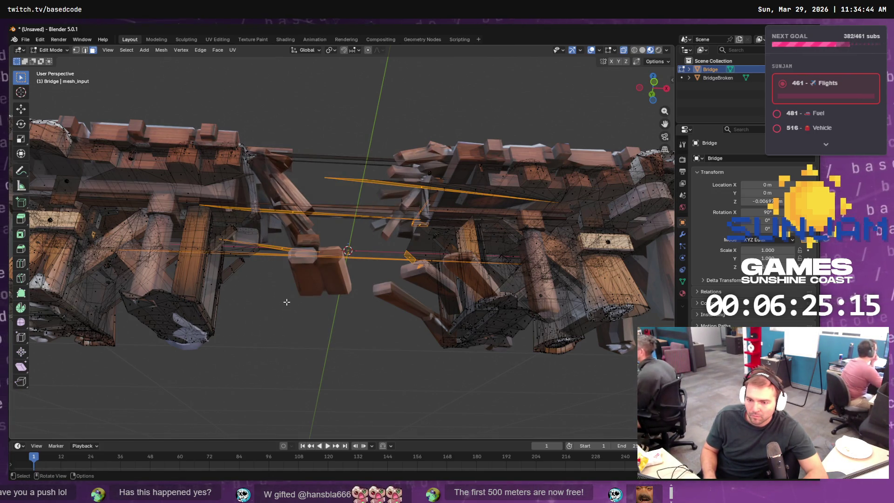
key("x")
left_click(277, 304)
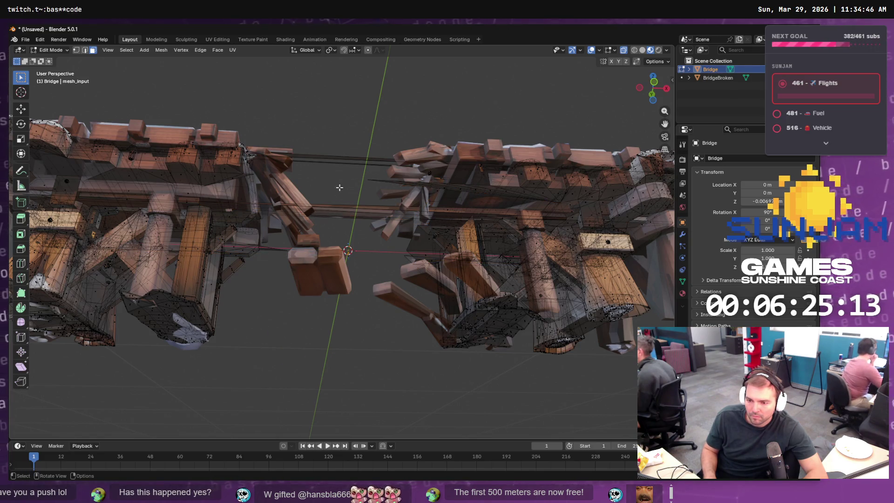
Step: Select the long beam edges spanning the gap and remove them via the context menu
left_click_drag(300, 296, 331, 356)
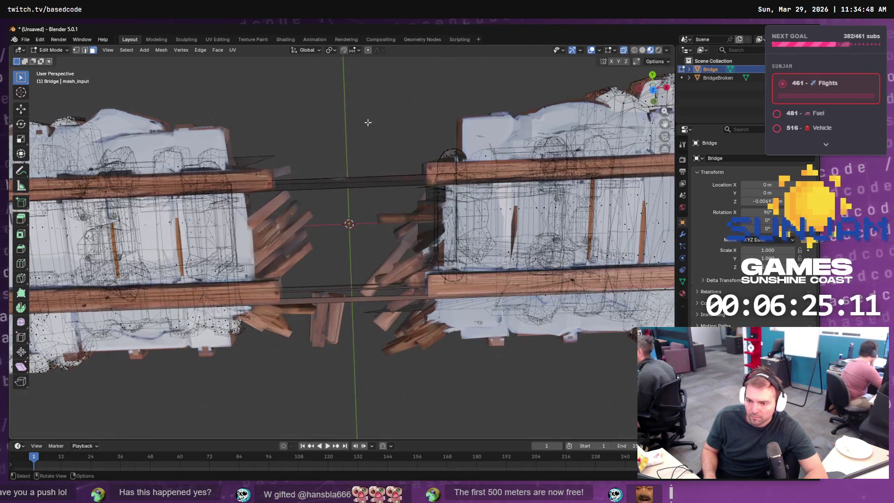
left_click_drag(354, 326, 333, 261)
left_click_drag(322, 110, 369, 271)
left_click_drag(349, 306, 367, 314)
right_click(357, 310)
key("Escape")
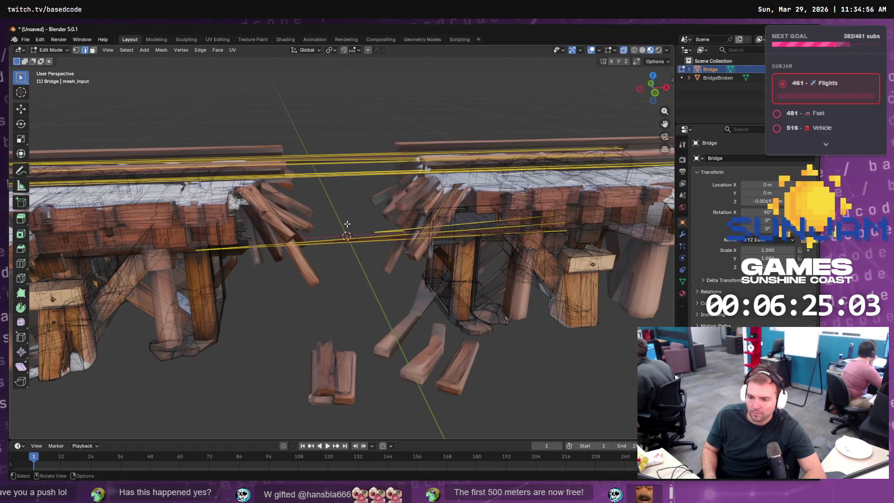
right_click(347, 224)
left_click(330, 220)
mouse_move(435, 210)
left_mouse_down()
mouse_move(397, 187)
mouse_move(480, 209)
mouse_move(526, 235)
mouse_move(602, 216)
mouse_move(601, 224)
left_mouse_up()
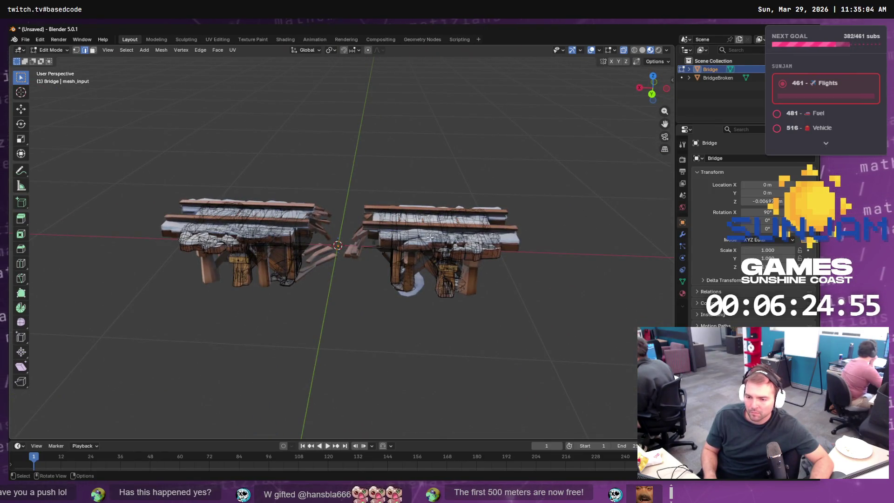
Step: Leave Edit Mode, hide the intact Bridge, then select BridgeBroken and enter Edit Mode on it
key("Tab")
mouse_move(457, 284)
left_mouse_down()
mouse_move(443, 297)
mouse_move(459, 219)
left_mouse_up()
key("h")
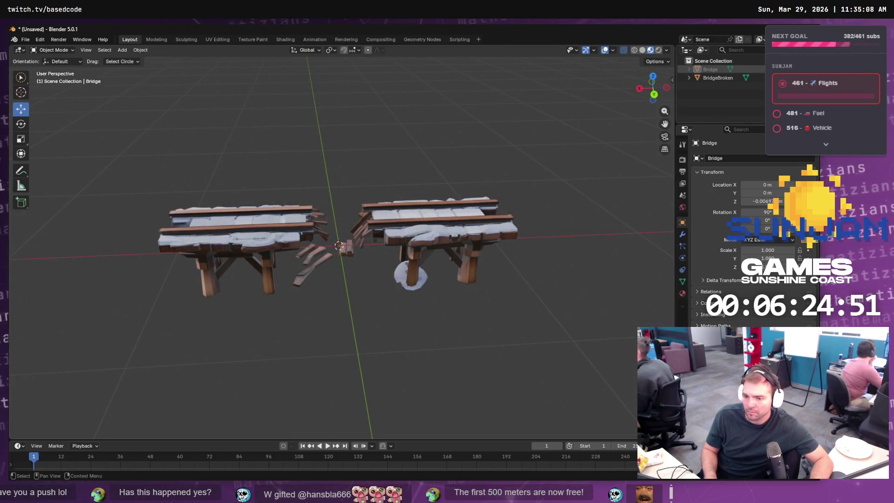
key("h")
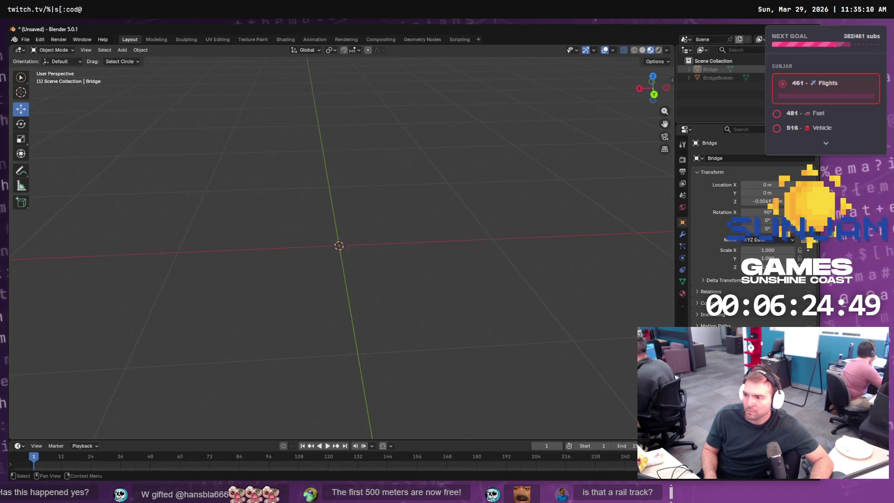
key("alt+h")
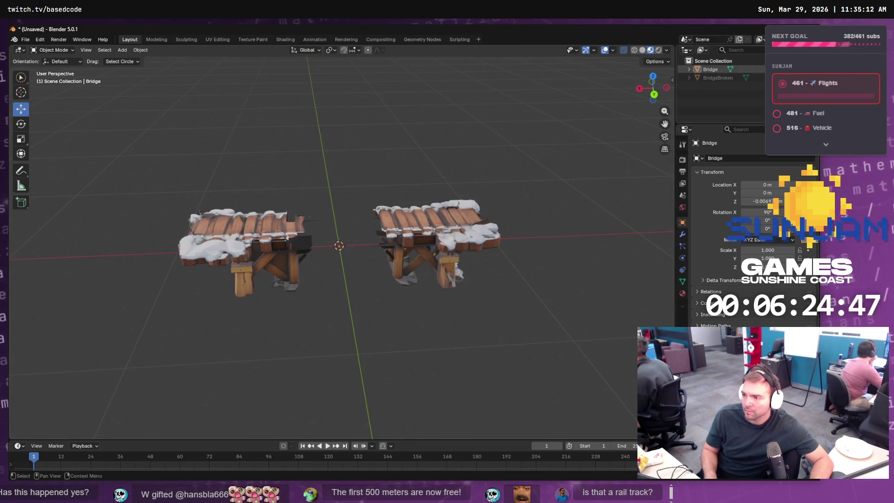
key("alt+h")
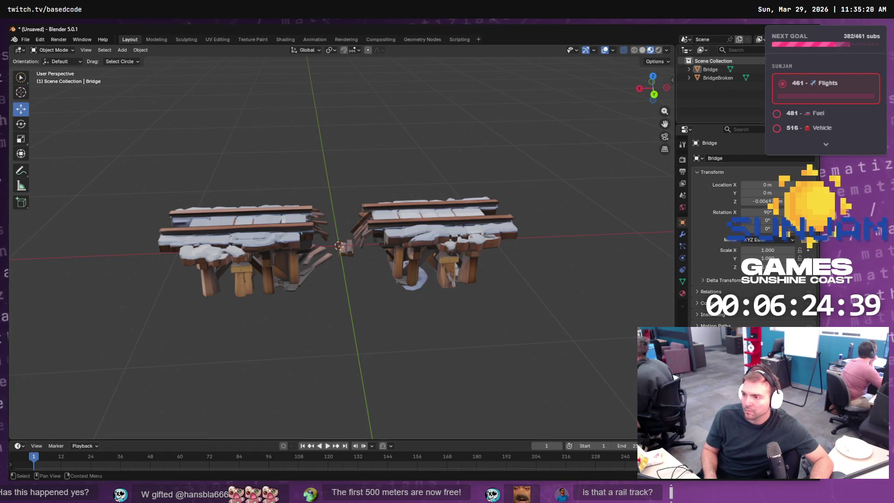
key("h")
mouse_move(560, 164)
left_mouse_down()
mouse_move(501, 142)
mouse_move(537, 165)
mouse_move(627, 176)
mouse_move(474, 173)
mouse_move(531, 184)
left_mouse_up()
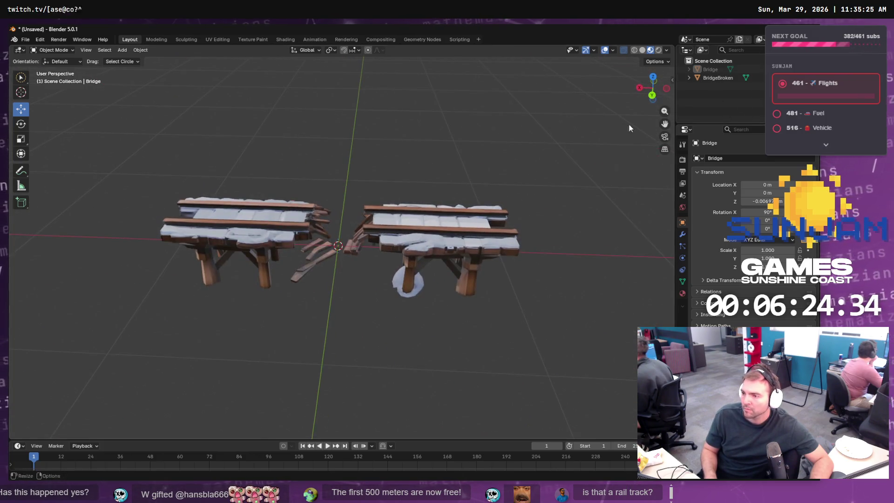
left_click(720, 80)
key("Tab")
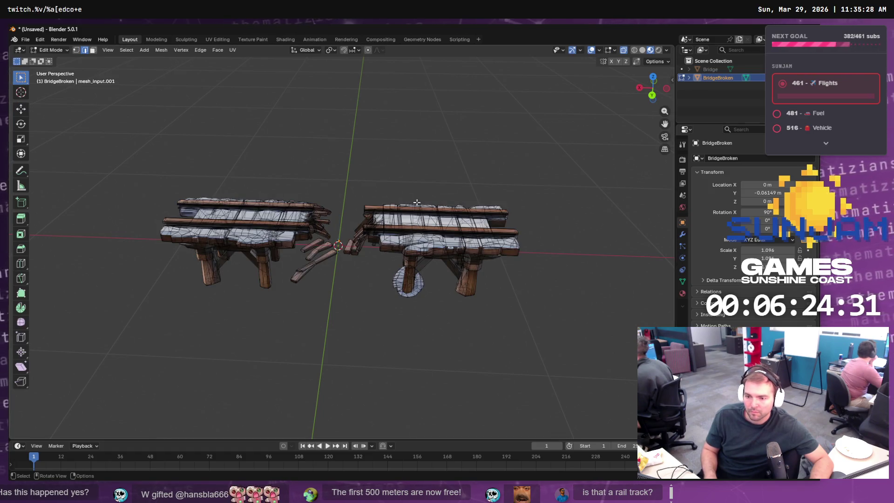
Step: Switch to Select Lasso and lasso the splintered planks at the gap, deselecting the left rails
left_click_drag(377, 186, 85, 111)
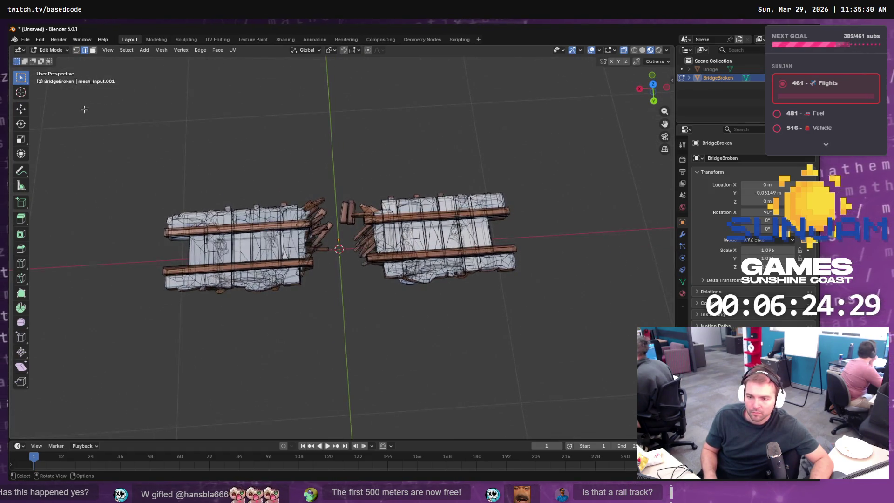
left_click_drag(20, 77, 36, 98)
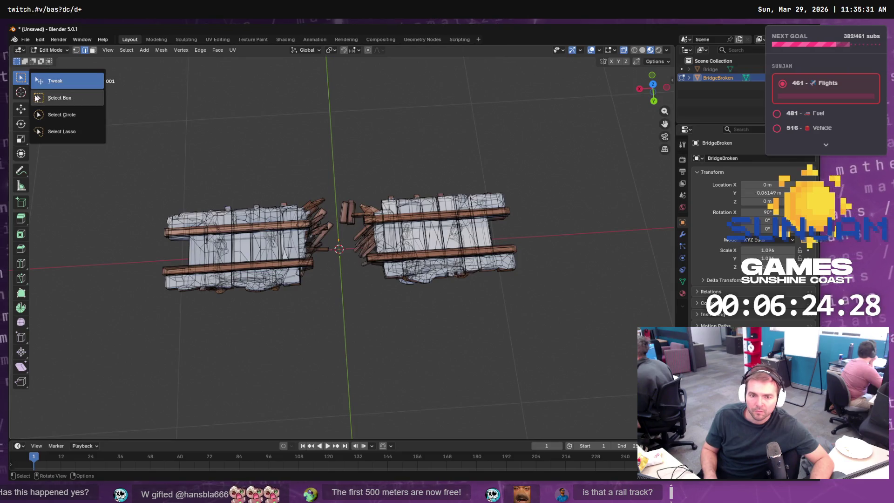
left_click(65, 133)
mouse_move(385, 186)
left_mouse_down()
mouse_move(295, 190)
mouse_move(285, 221)
mouse_move(306, 310)
mouse_move(402, 305)
mouse_move(400, 200)
mouse_move(387, 186)
left_mouse_up()
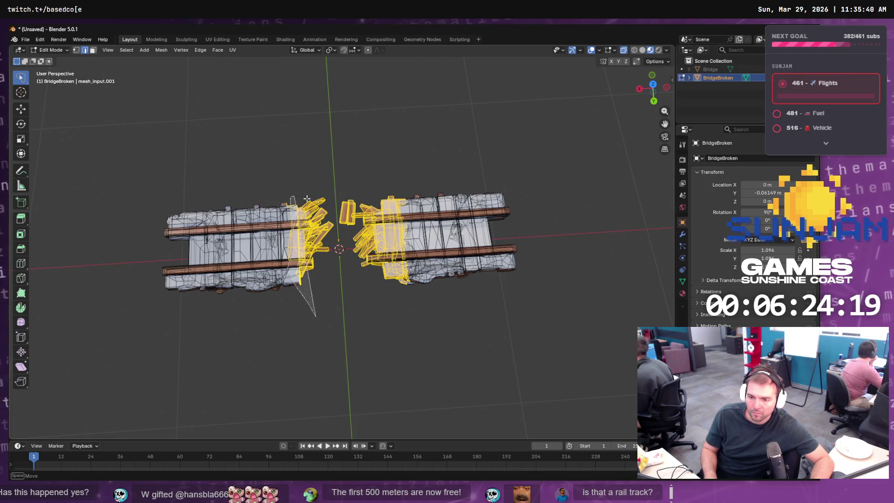
mouse_move(302, 318)
left_mouse_down()
mouse_move(321, 172)
mouse_move(338, 340)
left_mouse_up()
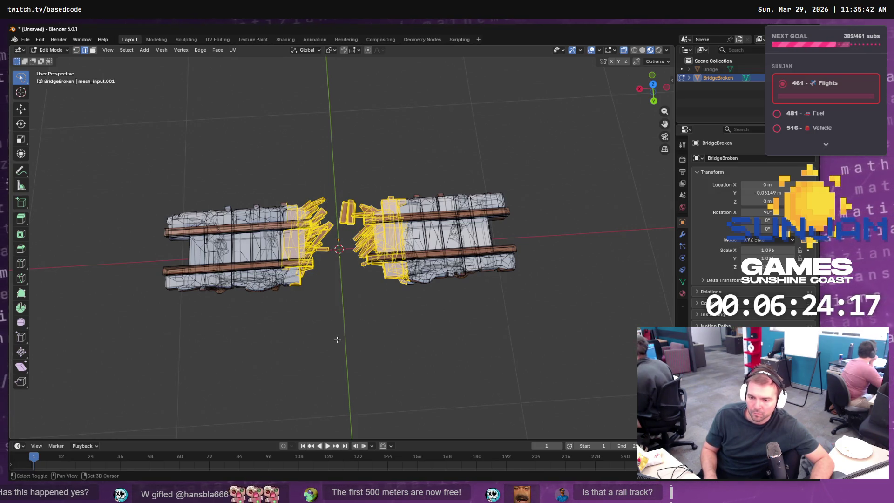
mouse_move(281, 256)
left_mouse_down()
mouse_move(287, 204)
mouse_move(308, 343)
left_mouse_up()
left_click_drag(288, 272, 286, 262)
mouse_move(252, 212)
left_mouse_down()
mouse_move(226, 399)
mouse_move(253, 214)
left_mouse_up()
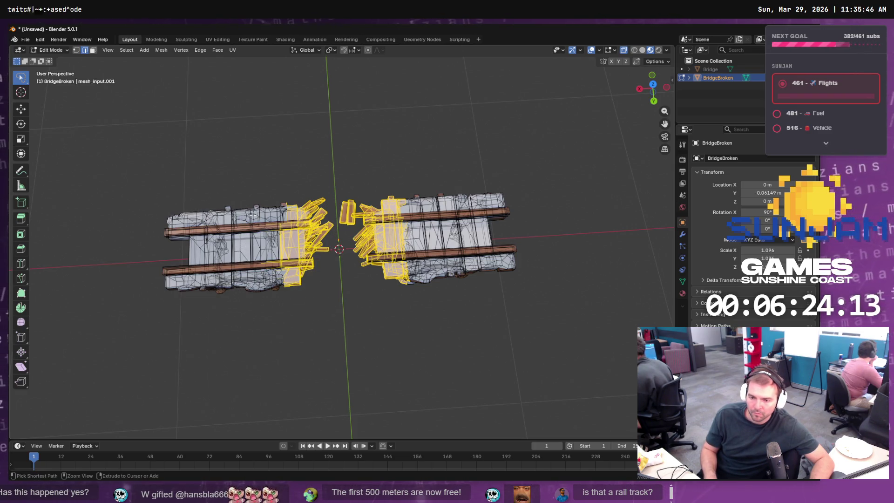
mouse_move(451, 260)
left_mouse_down()
mouse_move(437, 219)
mouse_move(441, 309)
left_mouse_up()
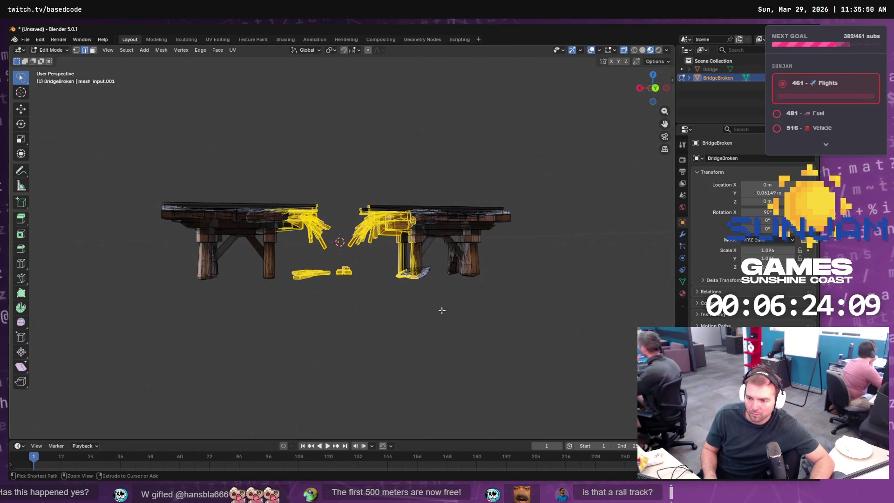
Step: Lasso-add the pieces near the right leg, the fallen planks and more splintered ends on both sides
mouse_move(393, 291)
left_mouse_down()
mouse_move(421, 273)
mouse_move(392, 286)
mouse_move(407, 297)
left_mouse_up()
left_click_drag(433, 269, 436, 280)
left_click_drag(434, 244, 396, 240)
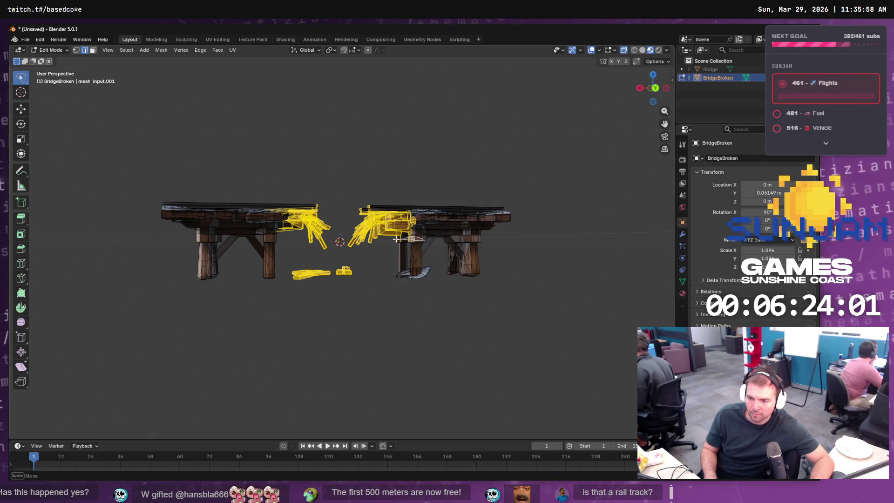
mouse_move(421, 276)
left_mouse_down()
mouse_move(457, 307)
mouse_move(464, 332)
mouse_move(394, 284)
left_mouse_up()
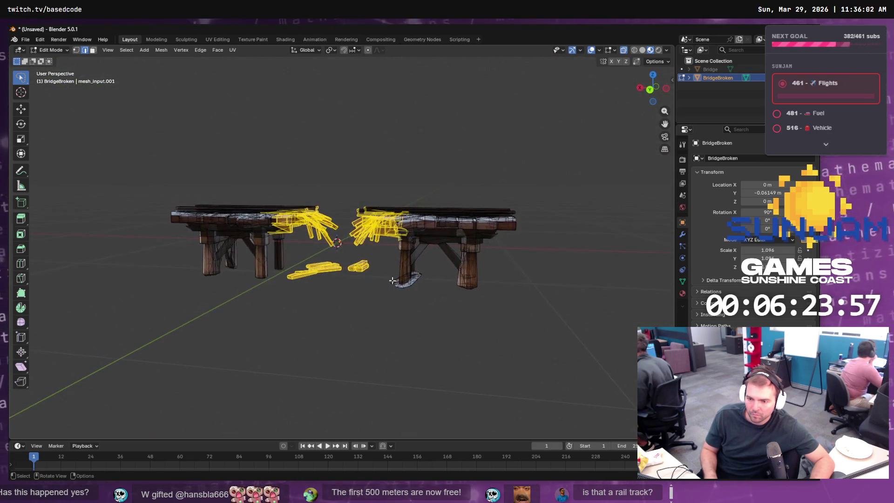
scroll(395, 284, "up", 5)
mouse_move(306, 135)
left_mouse_down()
mouse_move(274, 161)
mouse_move(294, 173)
mouse_move(273, 148)
left_mouse_up()
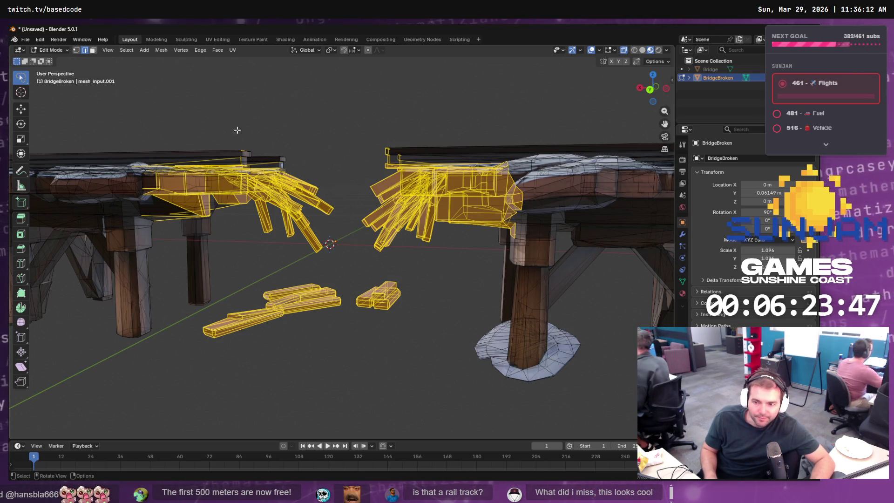
left_click_drag(237, 151, 251, 159)
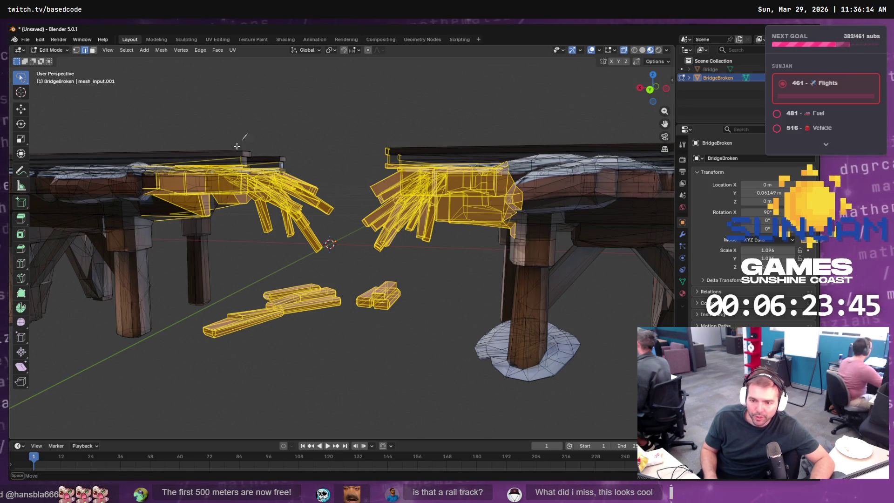
mouse_move(418, 133)
left_mouse_down()
mouse_move(378, 169)
mouse_move(373, 140)
mouse_move(361, 151)
mouse_move(411, 151)
left_mouse_up()
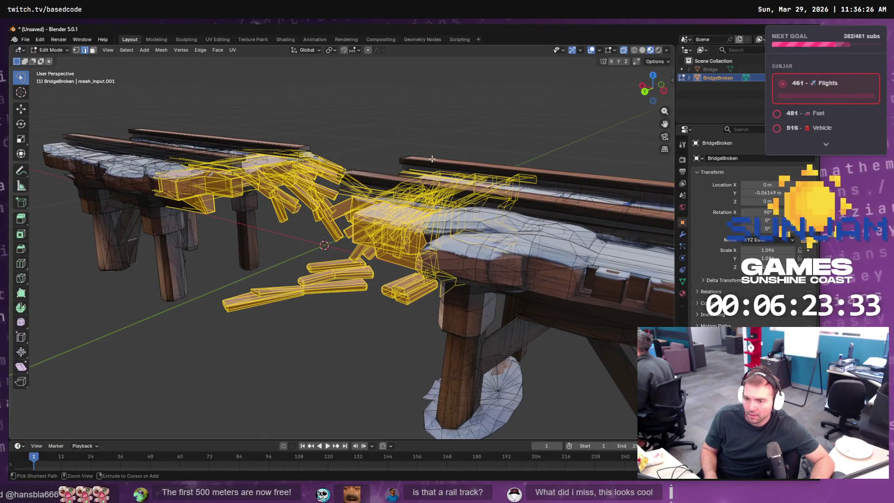
mouse_move(364, 149)
left_mouse_down()
mouse_move(419, 136)
mouse_move(410, 148)
mouse_move(411, 135)
mouse_move(410, 156)
mouse_move(399, 135)
mouse_move(282, 139)
mouse_move(273, 159)
left_mouse_up()
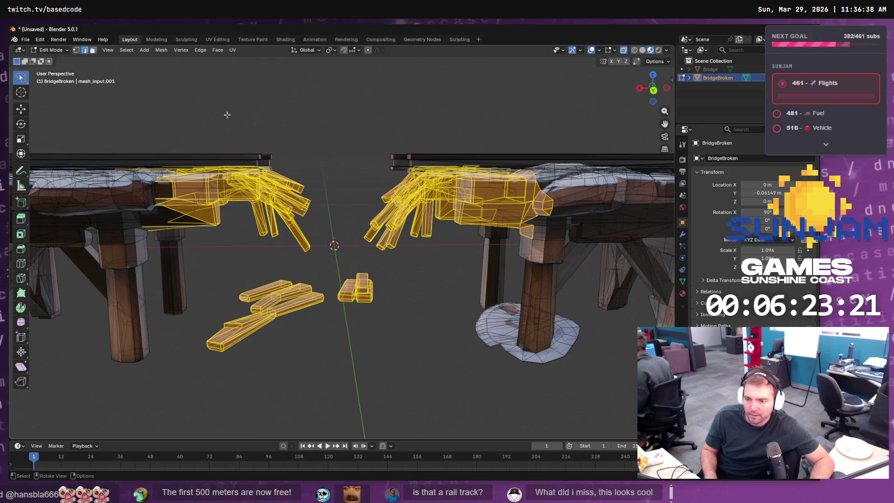
left_click(127, 49)
Step: Invert the selection and delete those faces, keeping only the splintered and fallen pieces
left_click(137, 78)
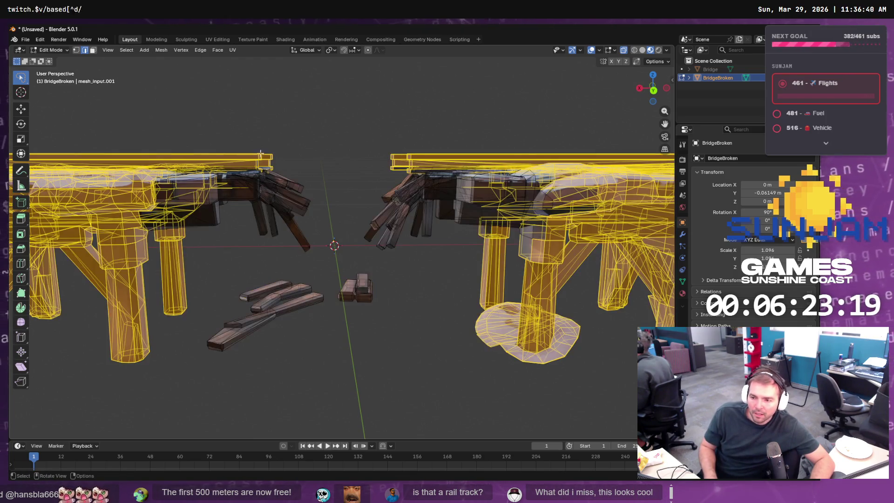
key("x")
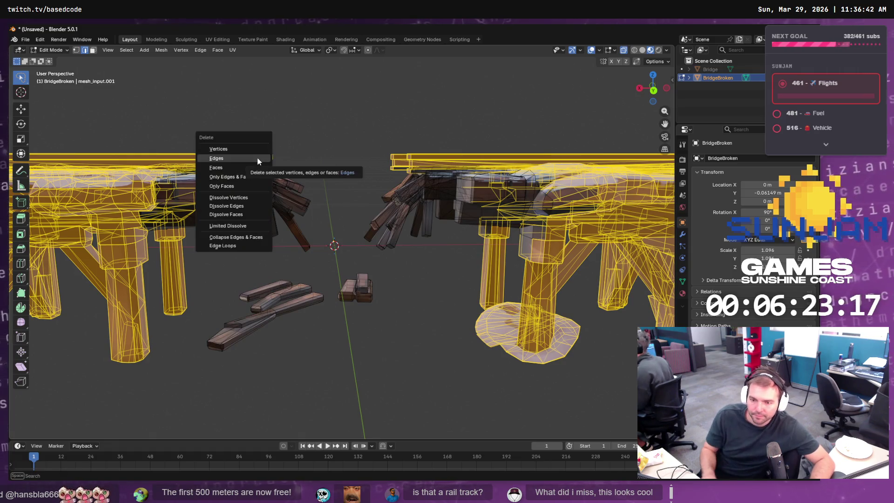
left_click(244, 168)
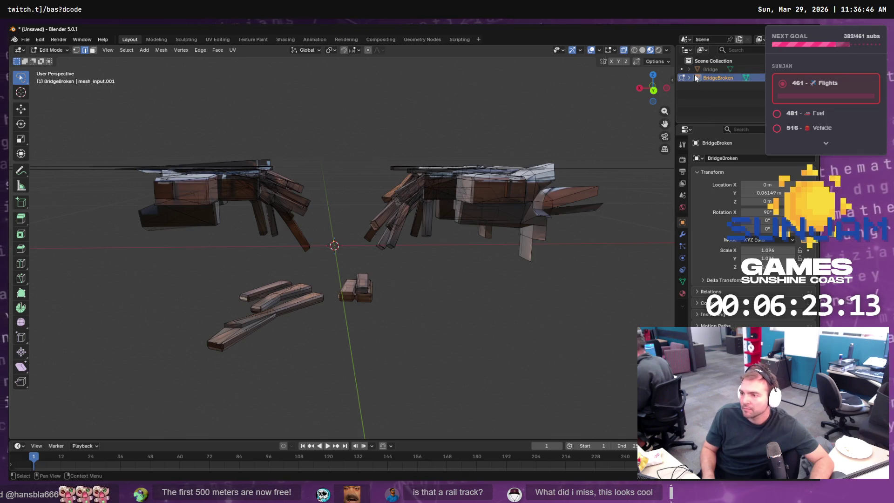
Step: Unhide the intact Bridge with Alt+H and toggle back into Edit Mode
key("alt+h")
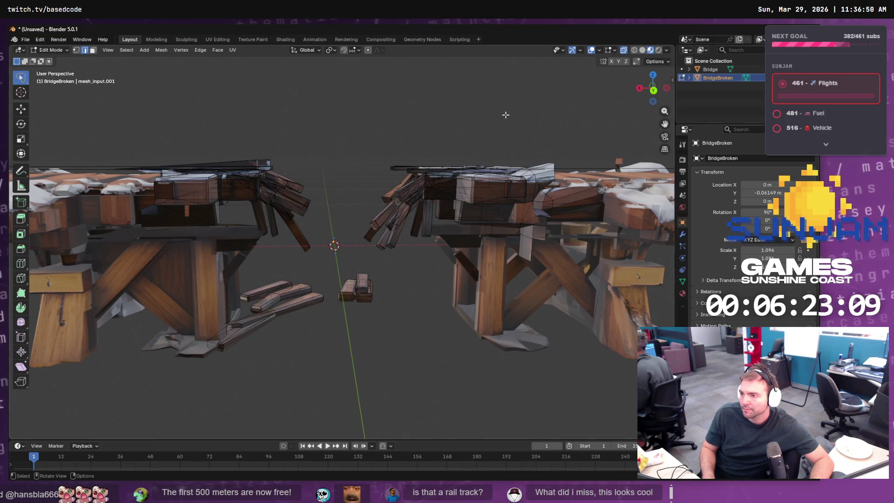
scroll(444, 108, "down", 6)
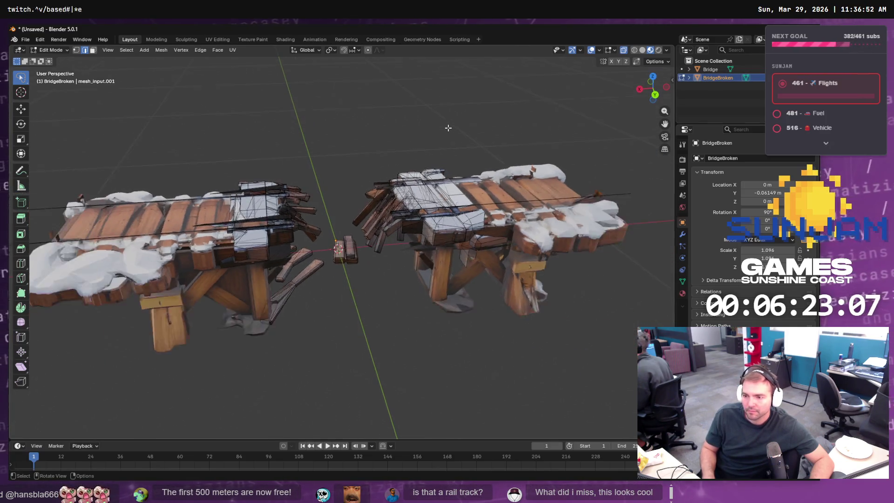
key("Tab")
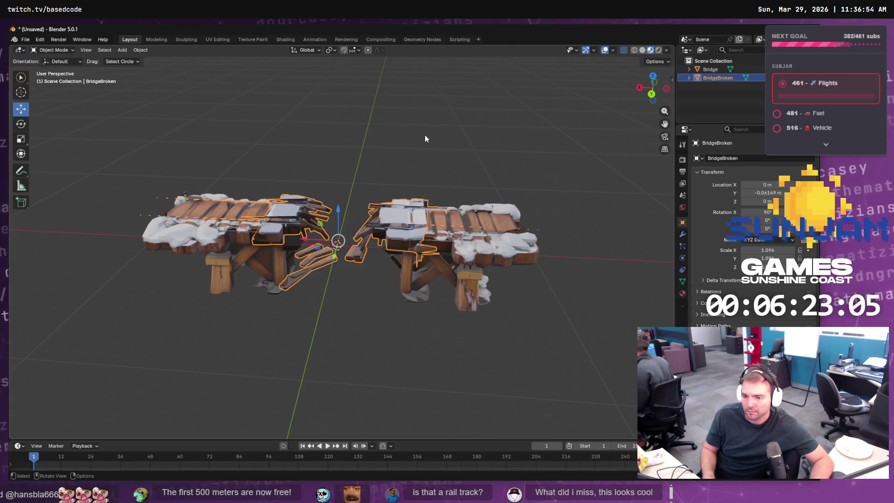
scroll(416, 219, "up", 4)
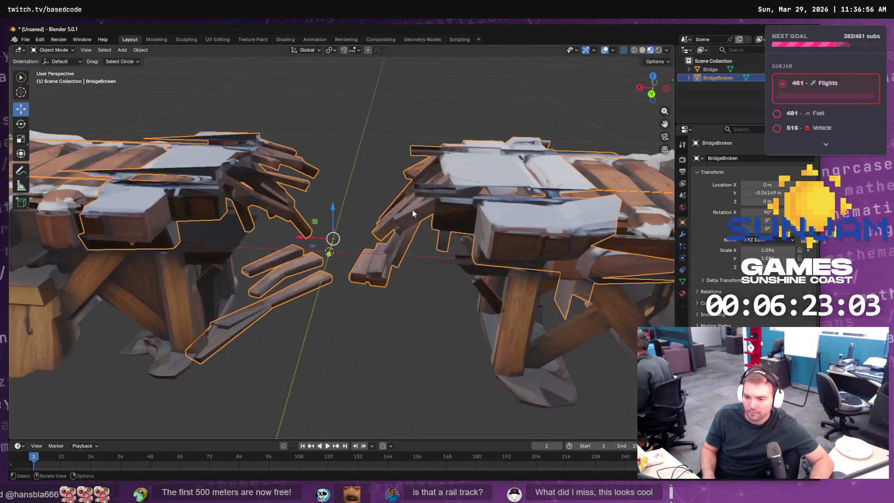
mouse_move(413, 211)
left_mouse_down()
mouse_move(513, 216)
mouse_move(399, 149)
mouse_move(369, 150)
left_mouse_up()
key("Tab")
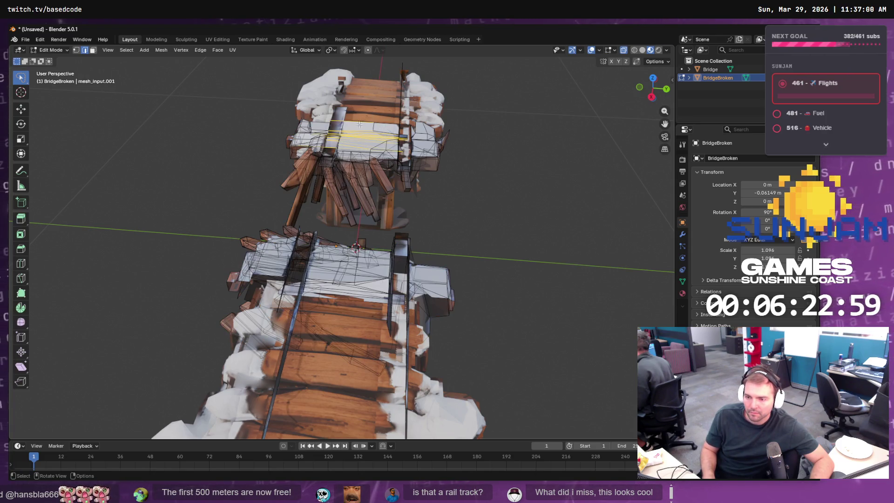
Step: Lasso-select the end block of the left bridge half, switching to face select
left_click_drag(290, 154, 294, 156)
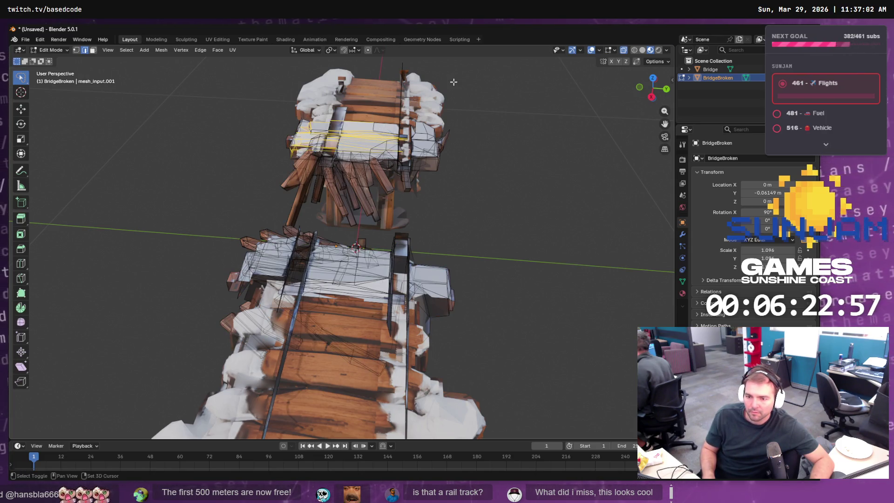
mouse_move(425, 114)
left_mouse_down()
mouse_move(448, 172)
mouse_move(419, 140)
mouse_move(378, 142)
mouse_move(361, 150)
mouse_move(363, 163)
mouse_move(368, 138)
mouse_move(397, 137)
mouse_move(371, 112)
mouse_move(396, 143)
left_mouse_up()
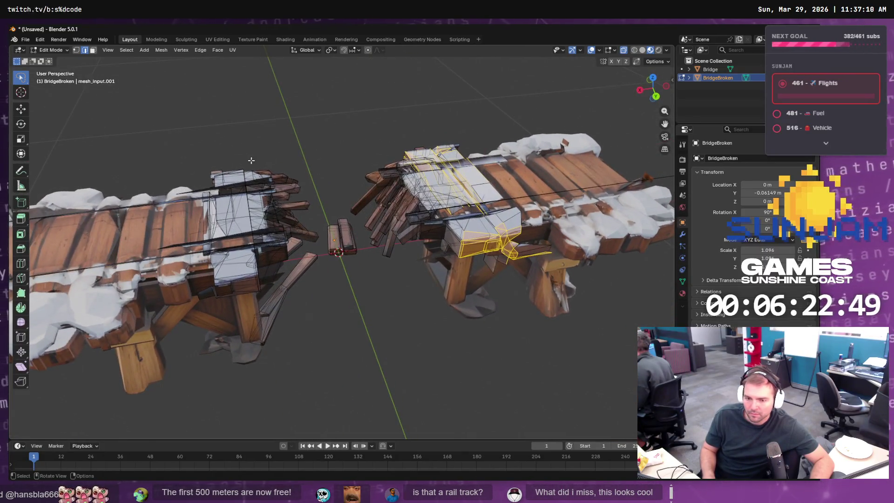
mouse_move(222, 153)
left_mouse_down()
mouse_move(189, 265)
mouse_move(232, 295)
left_mouse_up()
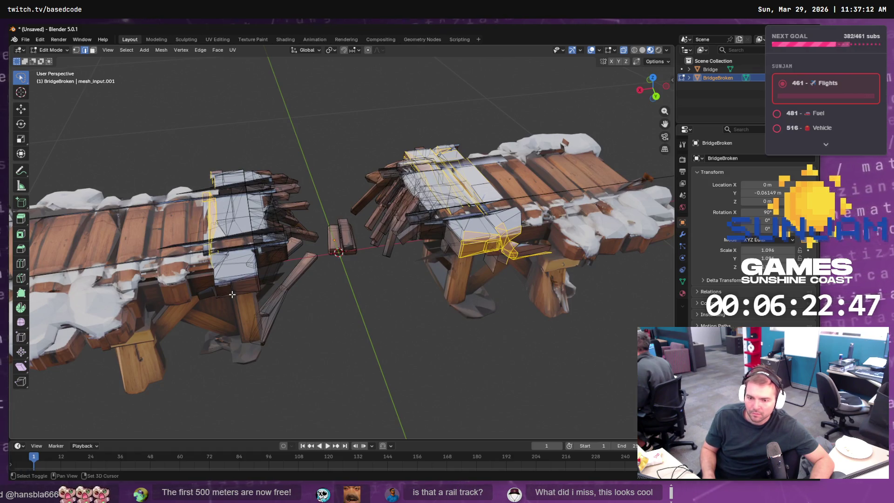
mouse_move(222, 189)
left_mouse_down()
mouse_move(239, 326)
mouse_move(251, 330)
mouse_move(233, 168)
mouse_move(229, 304)
left_mouse_up()
mouse_move(210, 143)
left_mouse_down()
mouse_move(252, 372)
mouse_move(233, 219)
mouse_move(212, 140)
left_mouse_up()
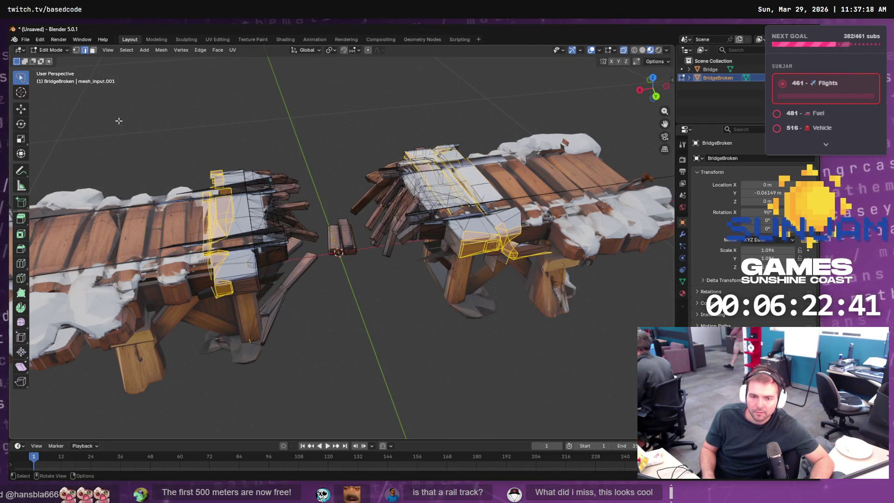
left_click(93, 50)
mouse_move(227, 144)
left_mouse_down()
mouse_move(231, 329)
mouse_move(264, 280)
mouse_move(228, 146)
left_mouse_up()
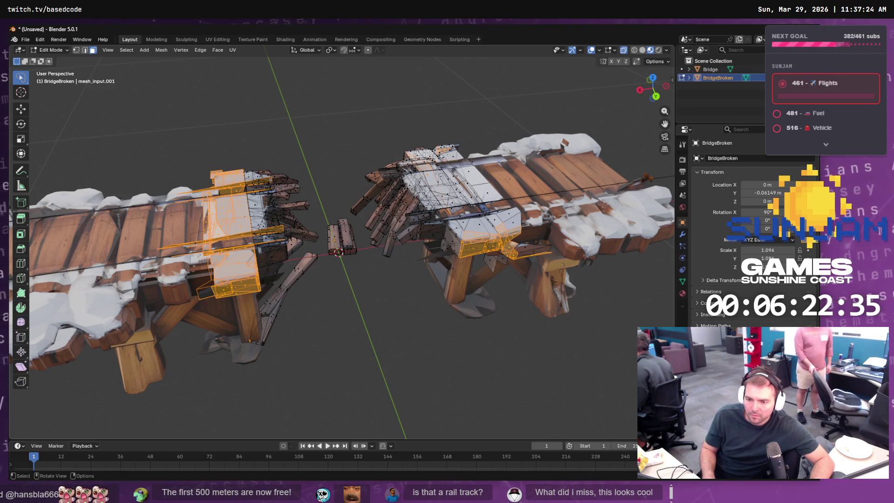
Step: Add the right half's end faces and deselect the dangling planks at the gap
mouse_move(310, 238)
left_mouse_down()
mouse_move(321, 235)
mouse_move(298, 238)
mouse_move(373, 233)
left_mouse_up()
left_click_drag(221, 182, 228, 152)
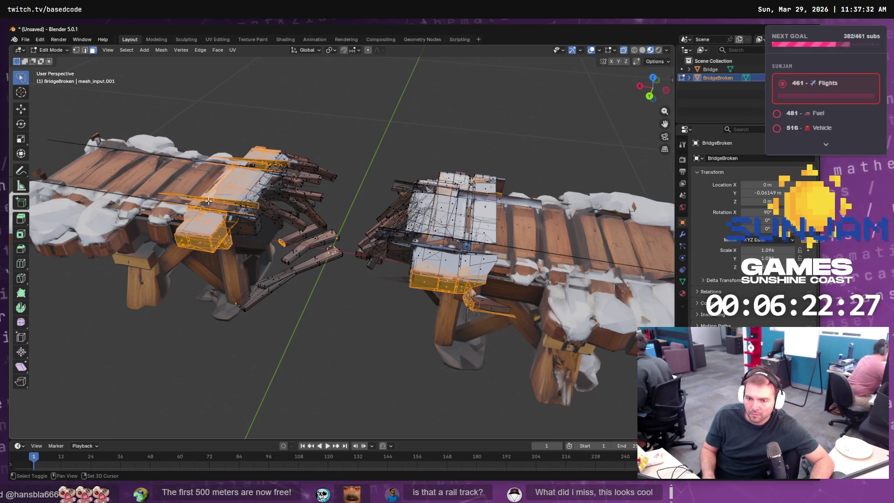
left_click_drag(195, 221, 233, 206)
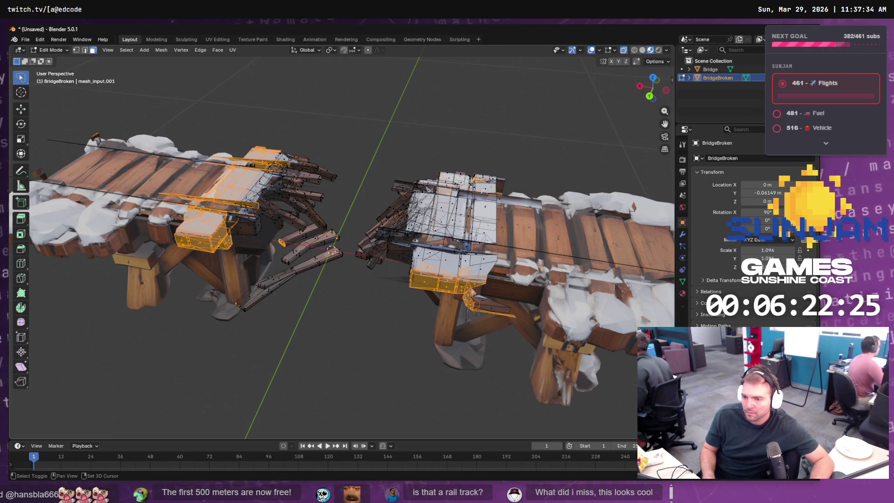
mouse_move(513, 214)
left_mouse_down()
mouse_move(452, 203)
mouse_move(435, 240)
mouse_move(512, 219)
mouse_move(505, 257)
mouse_move(503, 210)
mouse_move(440, 205)
mouse_move(500, 238)
left_mouse_up()
left_click_drag(421, 256, 423, 256)
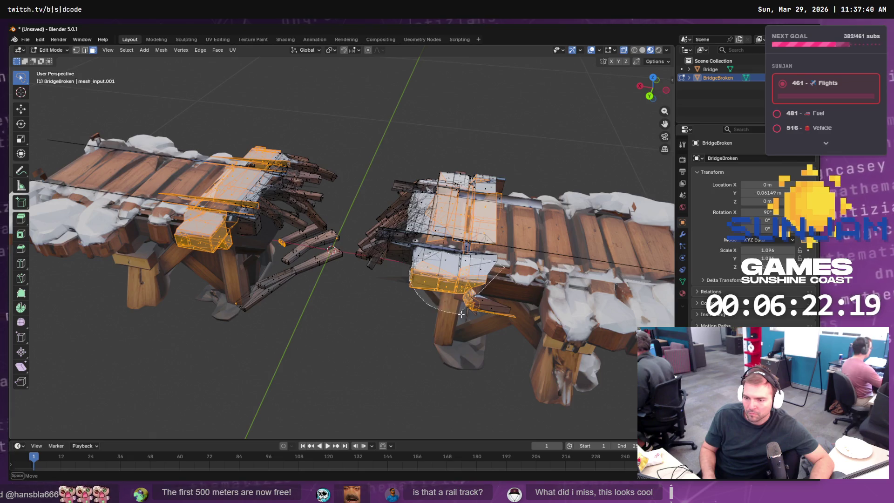
mouse_move(525, 188)
left_mouse_down()
mouse_move(419, 219)
mouse_move(393, 262)
mouse_move(433, 335)
mouse_move(417, 273)
left_mouse_up()
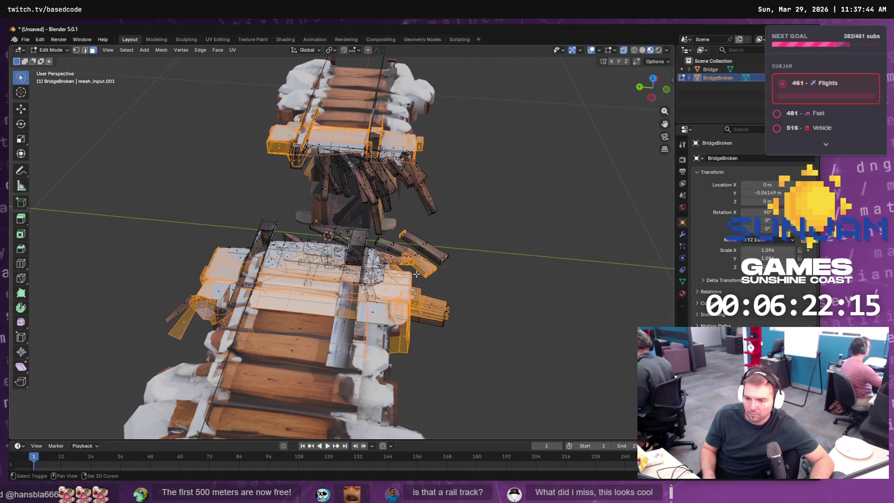
left_click_drag(443, 318, 419, 303)
mouse_move(326, 279)
left_mouse_down()
mouse_move(410, 363)
mouse_move(453, 344)
left_mouse_up()
mouse_move(364, 224)
left_mouse_down()
mouse_move(305, 252)
mouse_move(368, 205)
mouse_move(341, 187)
mouse_move(333, 237)
mouse_move(338, 185)
mouse_move(354, 210)
mouse_move(449, 232)
mouse_move(505, 218)
left_mouse_up()
left_click(505, 245, "shift")
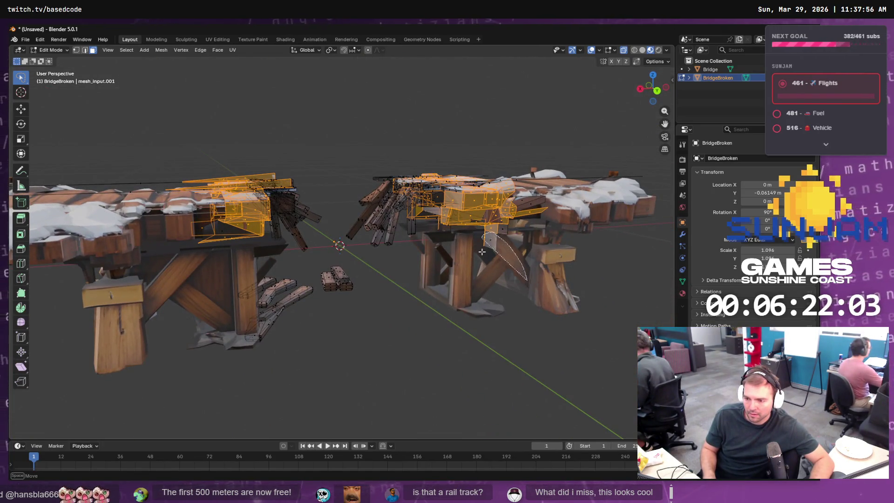
Step: Select the blocky top faces at the right bridge half's broken end and delete them
left_click(538, 218, "shift")
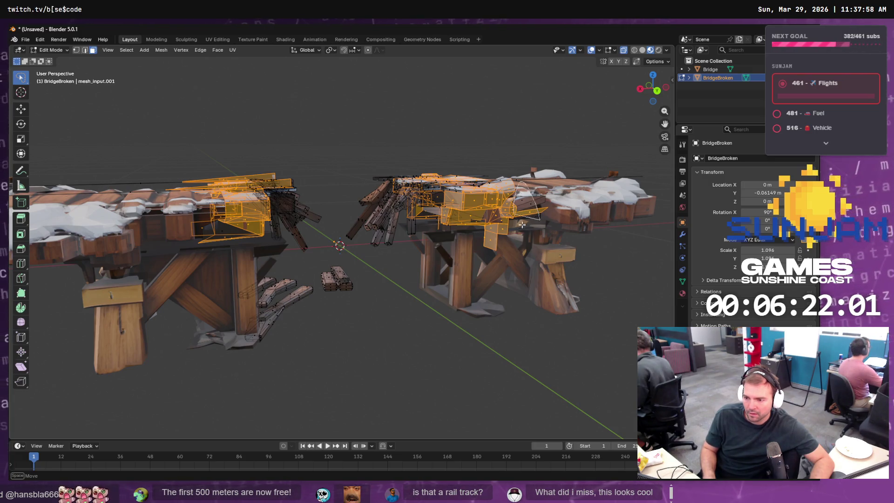
left_click_drag(538, 218, 520, 236)
left_click(517, 243, "shift")
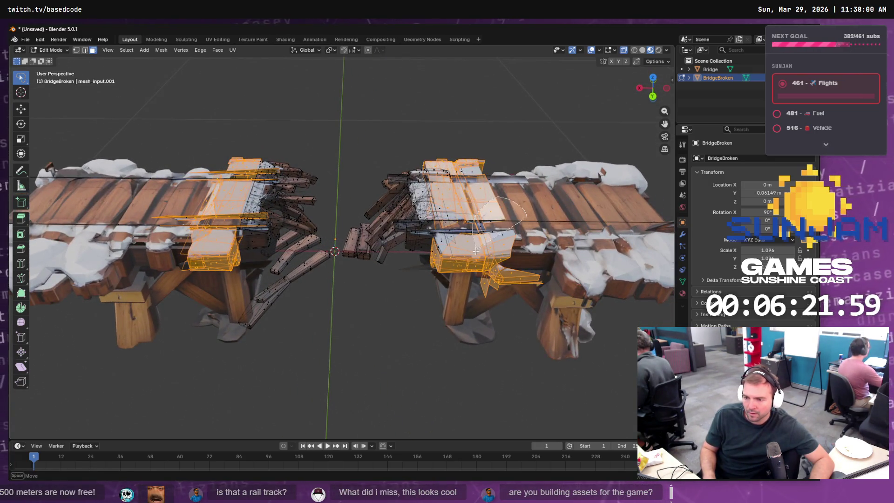
left_click(487, 178, "shift")
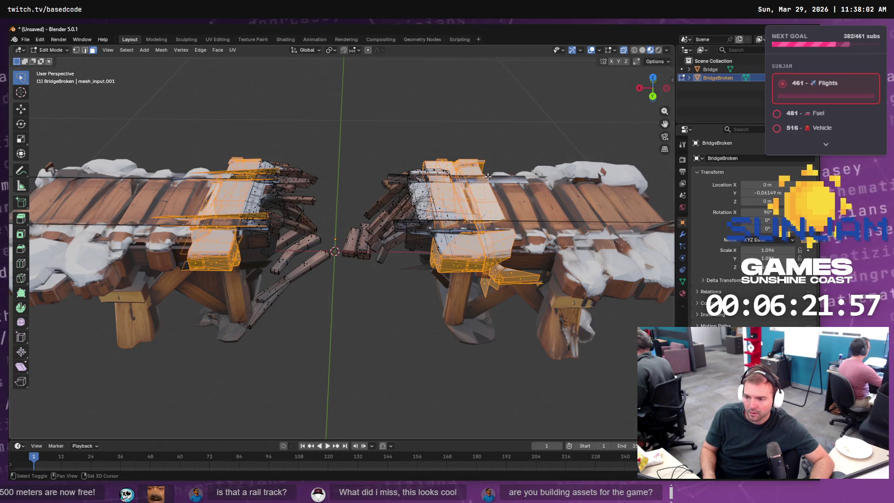
left_click(489, 182, "shift")
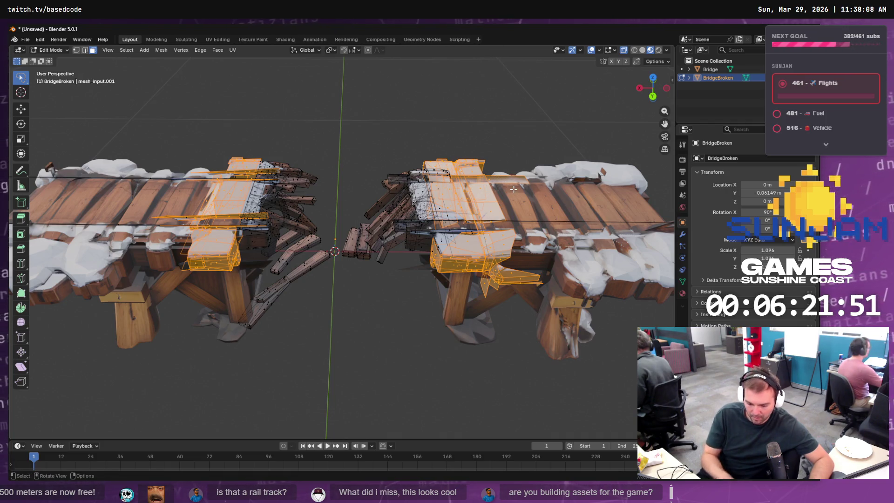
key("x")
left_click(472, 189)
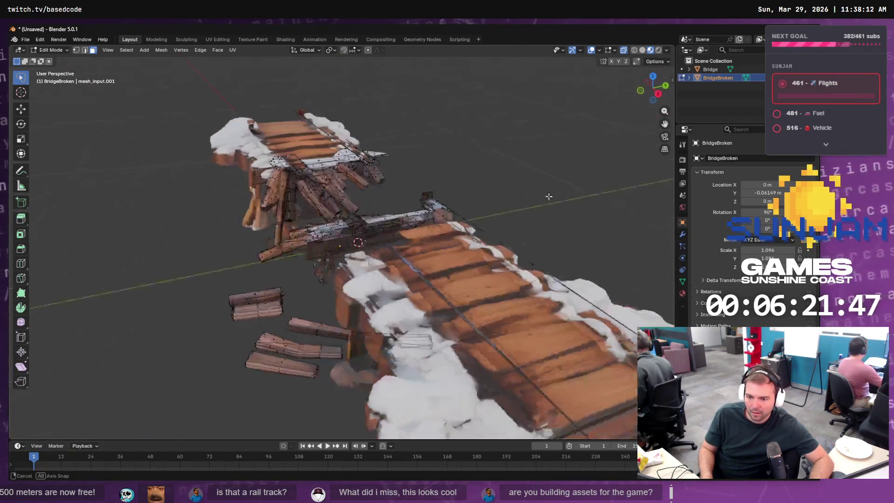
Step: Select the remaining linked end blocks, excluding the left chunk, delete them, and return to Object Mode
key("ctrl+l")
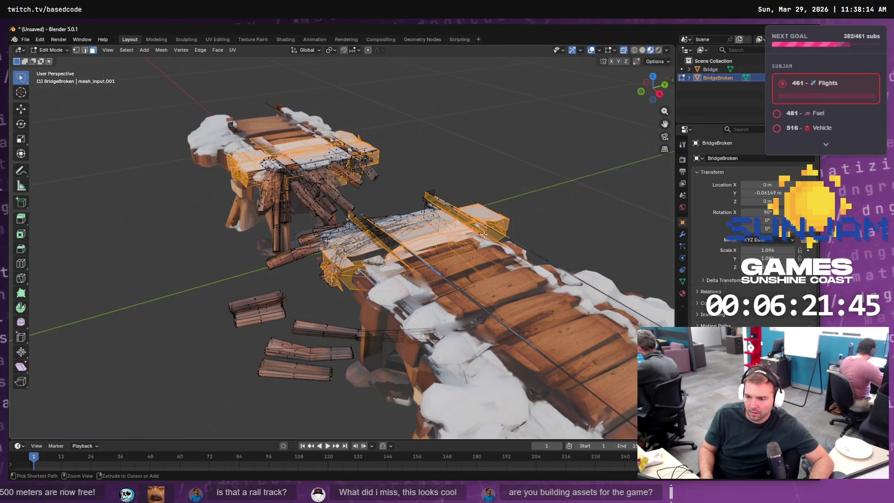
mouse_move(500, 227)
left_mouse_down()
mouse_move(475, 264)
mouse_move(485, 266)
mouse_move(290, 258)
mouse_move(252, 216)
mouse_move(286, 279)
left_mouse_up()
mouse_move(249, 219)
left_mouse_down()
mouse_move(210, 226)
mouse_move(254, 289)
left_mouse_up()
key("x")
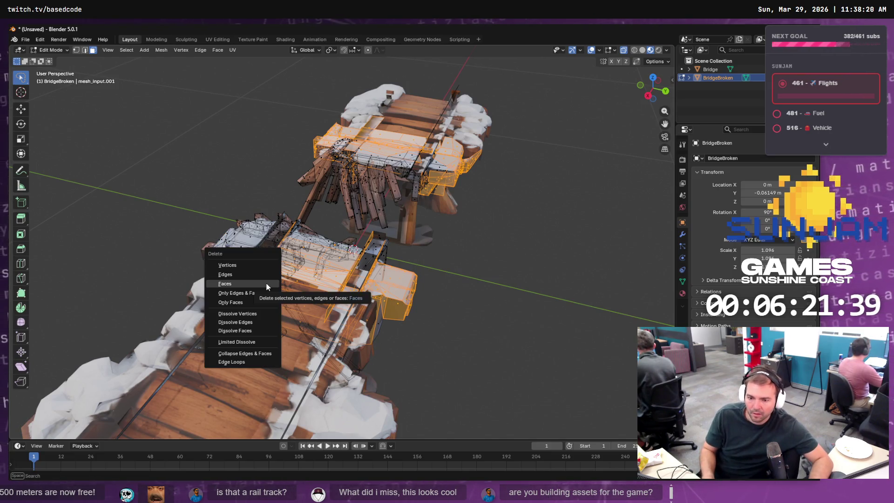
left_click(263, 290)
mouse_move(410, 261)
left_mouse_down()
mouse_move(412, 230)
mouse_move(391, 228)
left_mouse_up()
key("Tab")
left_click_drag(379, 134, 409, 130)
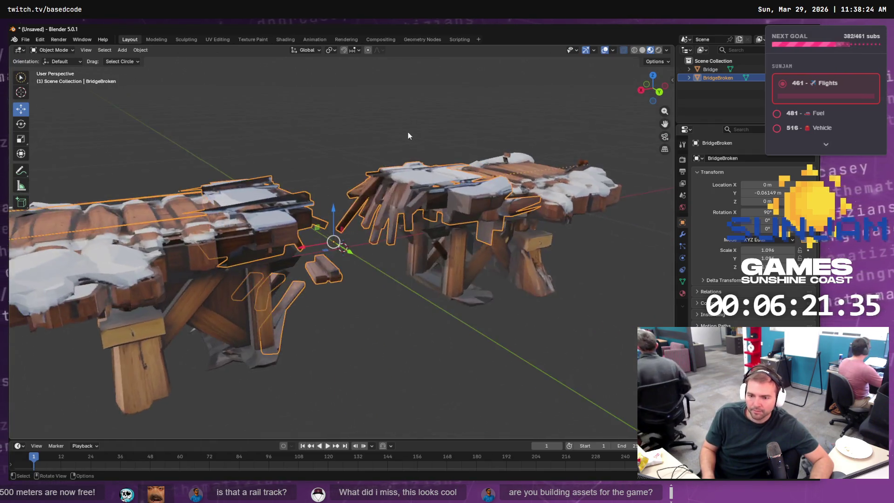
Step: Select BridgeBroken, then Bridge as active in the Outliner, and Join them via F3 search
scroll(408, 130, "down", 5)
left_click_drag(482, 261, 369, 225)
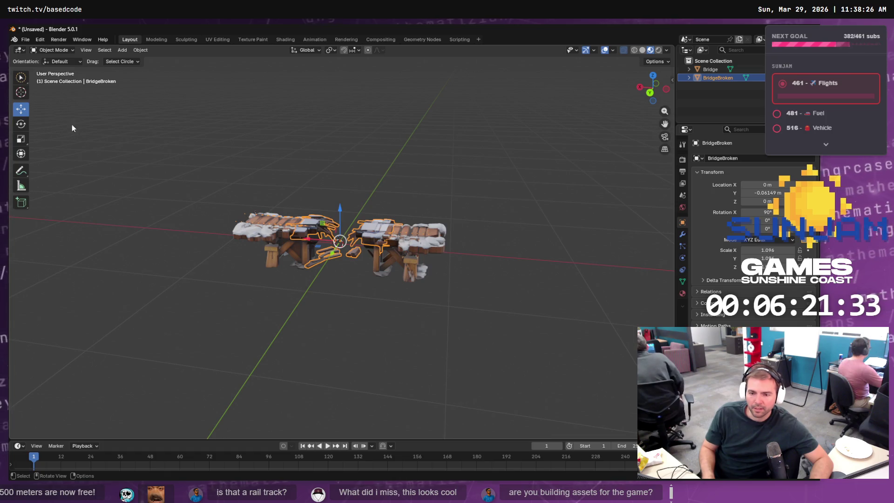
key("alt+a")
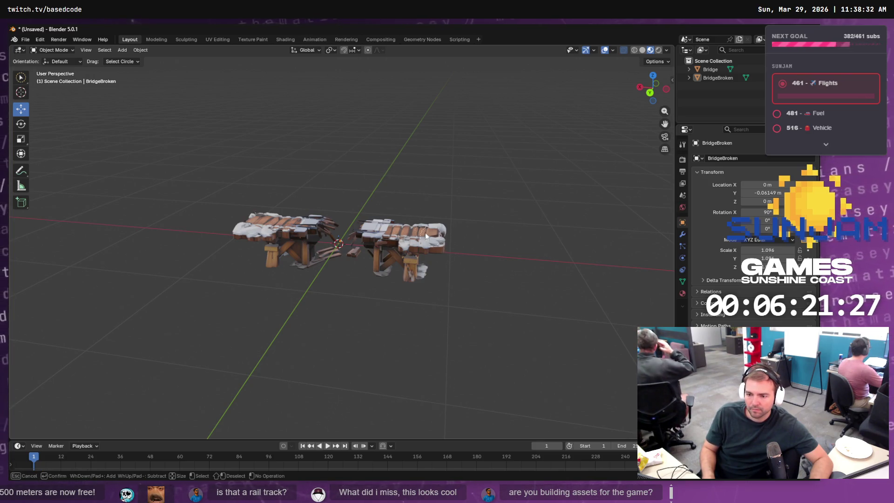
left_click(722, 75)
left_click(717, 69, "ctrl")
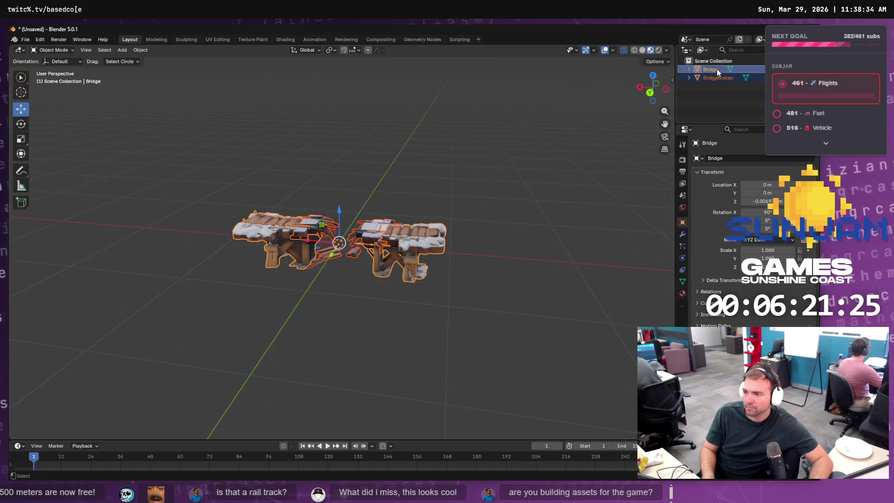
key("F3")
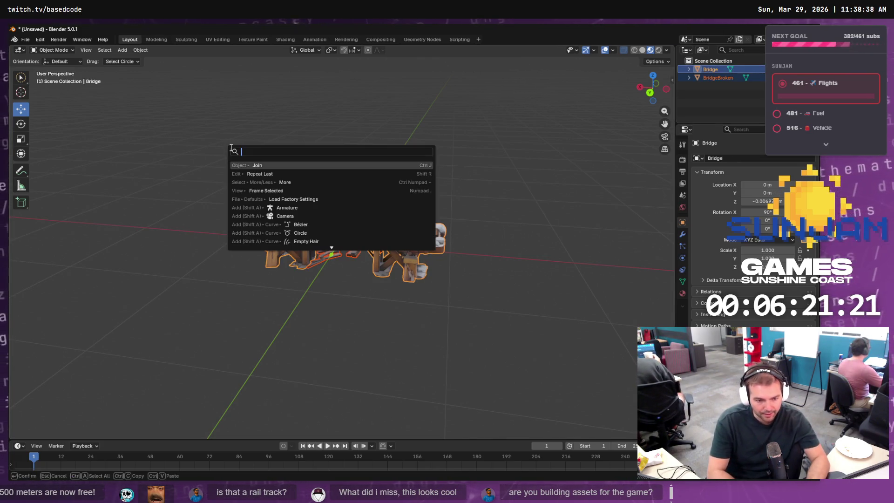
key("Return")
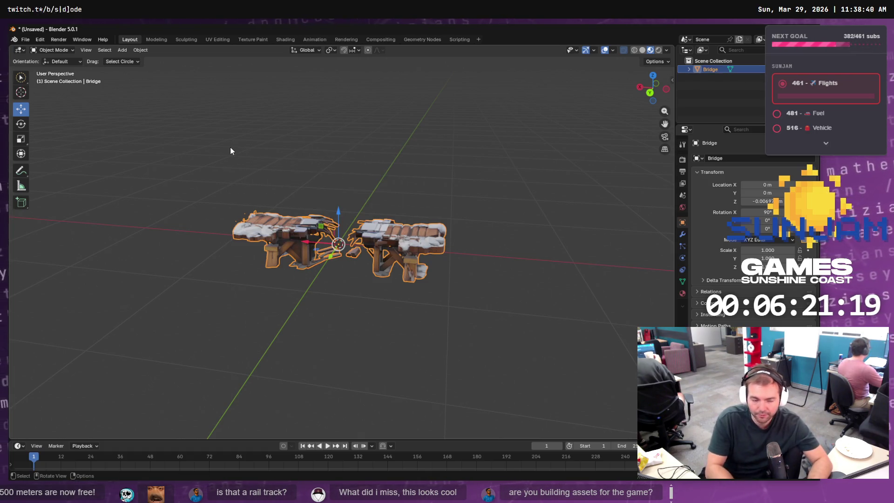
Step: Export the joined bridge as Wavefront OBJ 'SM_Bridge_Broken.obj' in the Staging\Bridge folder
left_click(25, 40)
mouse_move(66, 169)
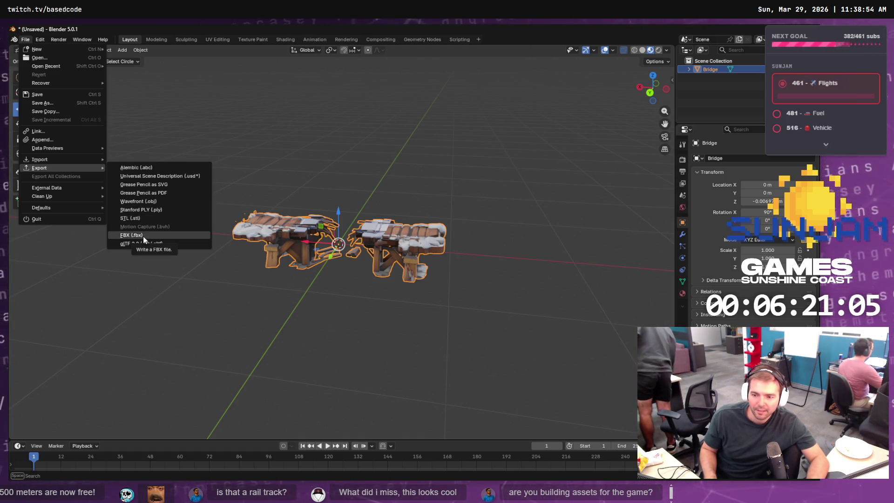
left_click(155, 202)
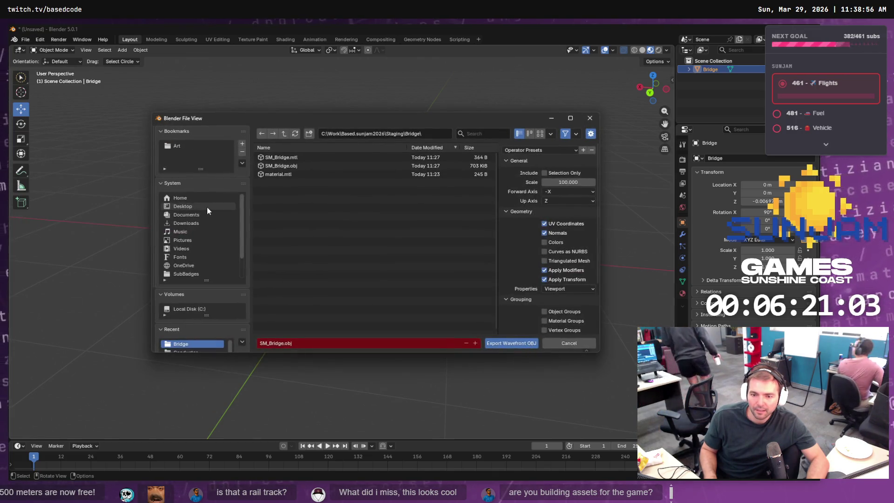
left_click(291, 166)
left_click(284, 344)
left_click(282, 344)
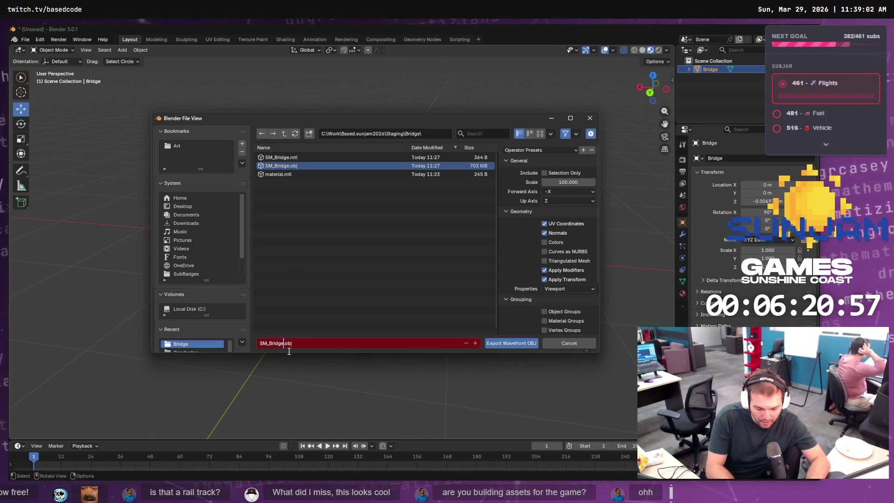
type("_Broken")
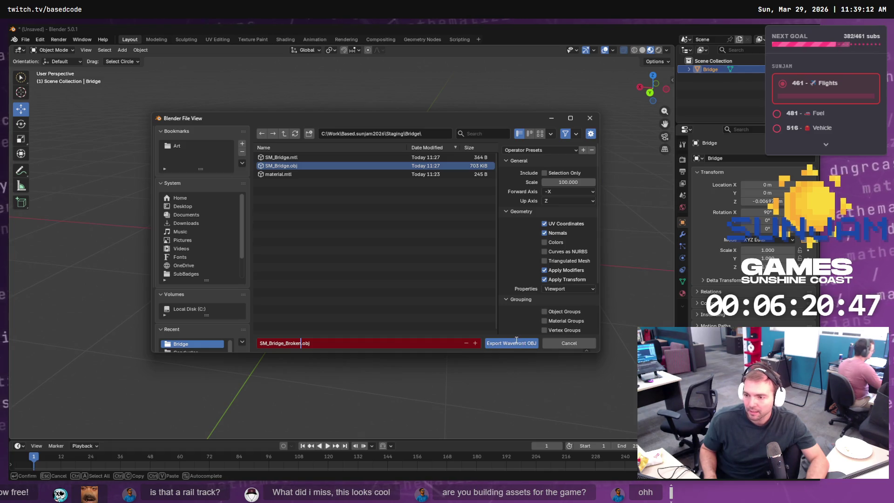
key("Return")
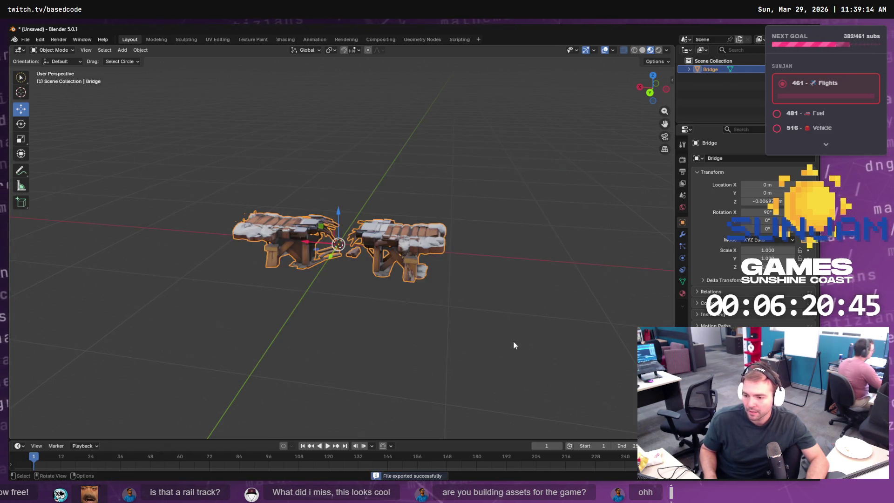
Step: Switch to Unreal's LVL_TestMap editor and fly the viewport camera along the winding track
key("alt+Tab")
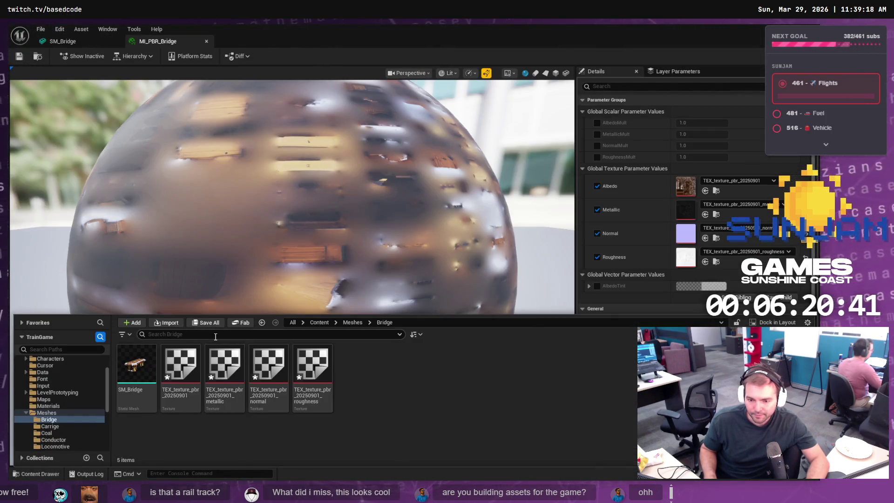
key("alt+Tab")
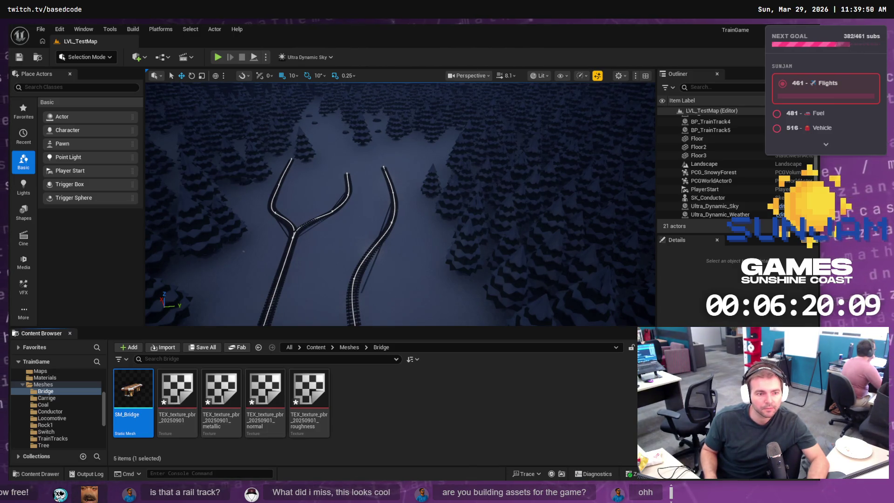
left_click_drag(432, 230, 417, 191)
mouse_move(484, 226)
left_mouse_down()
mouse_move(304, 216)
mouse_move(359, 207)
mouse_move(343, 206)
mouse_move(277, 211)
mouse_move(202, 274)
left_mouse_up()
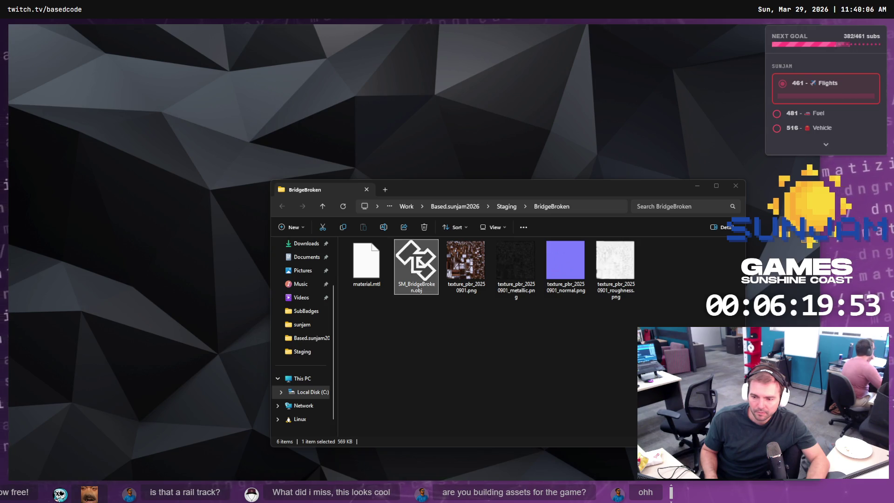
Step: Create a new 'BridgeBroken' folder under Meshes, then switch back to Blender
left_click(432, 269)
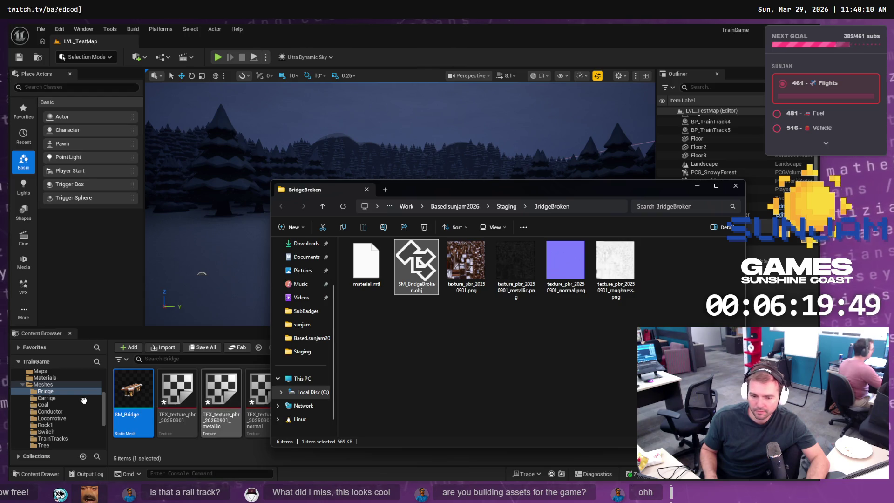
right_click(51, 385)
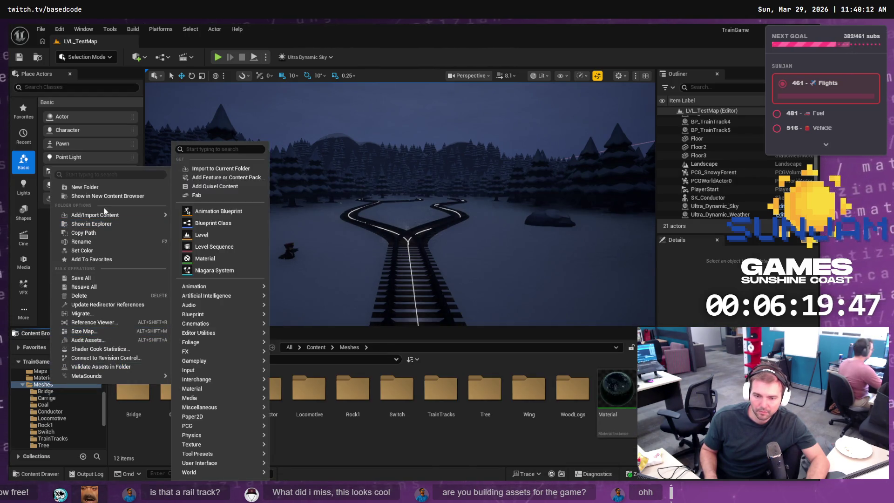
left_click(101, 187)
type("Bri")
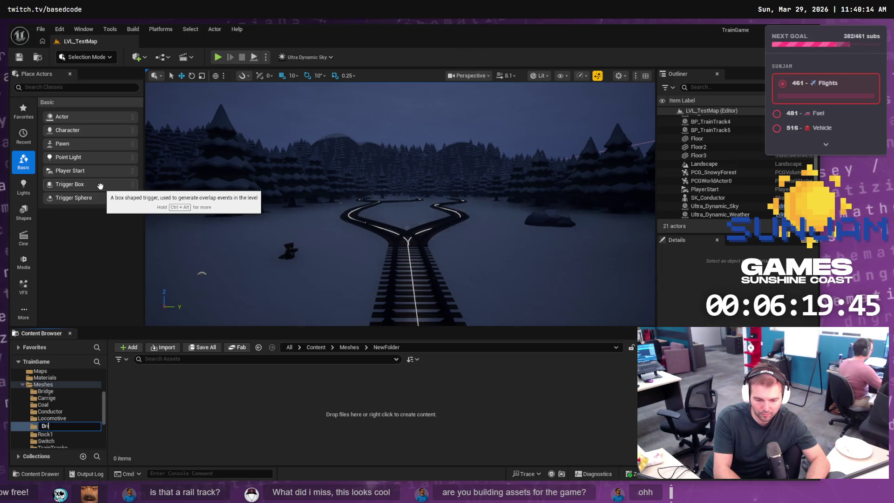
type("dgeBroken")
key("Return")
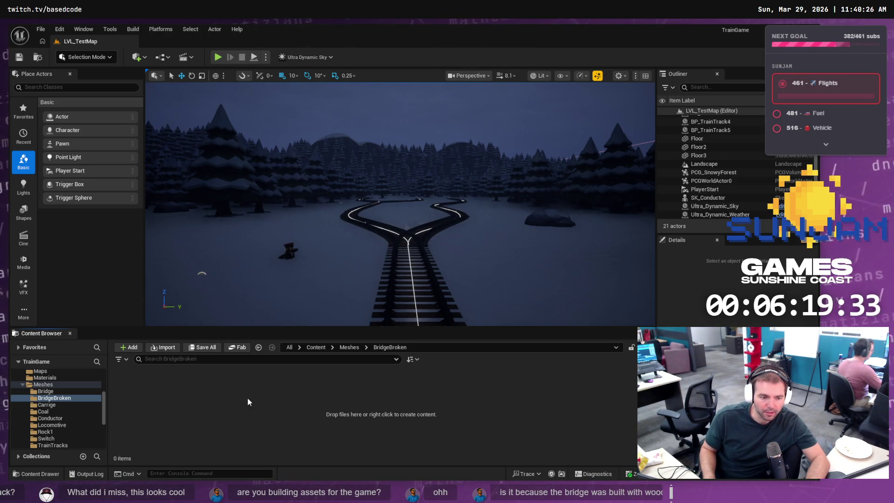
key("alt+Tab")
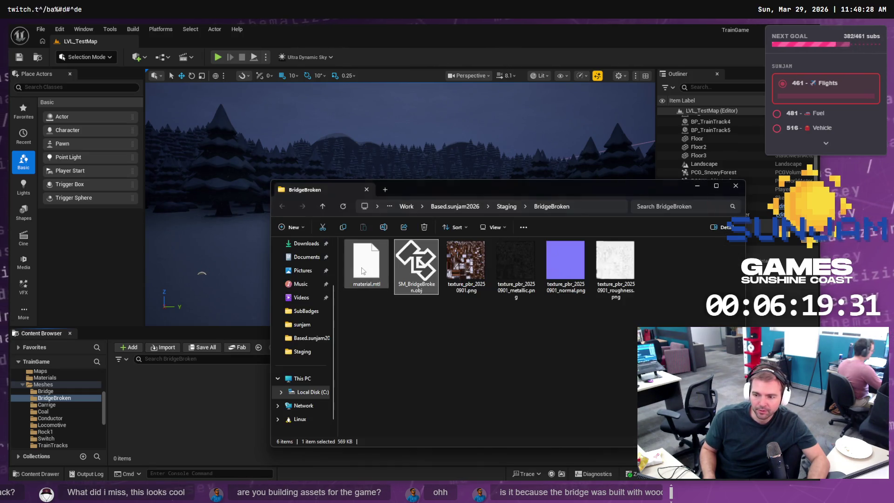
key("alt+Tab")
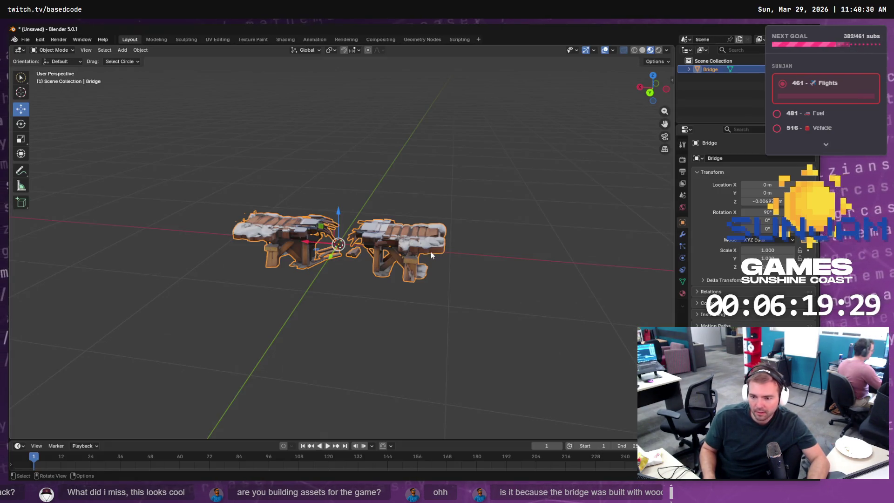
Step: Zoom in on the bridge and check the World settings and its Material.001 and Material.002 slots
scroll(368, 239, "up", 4)
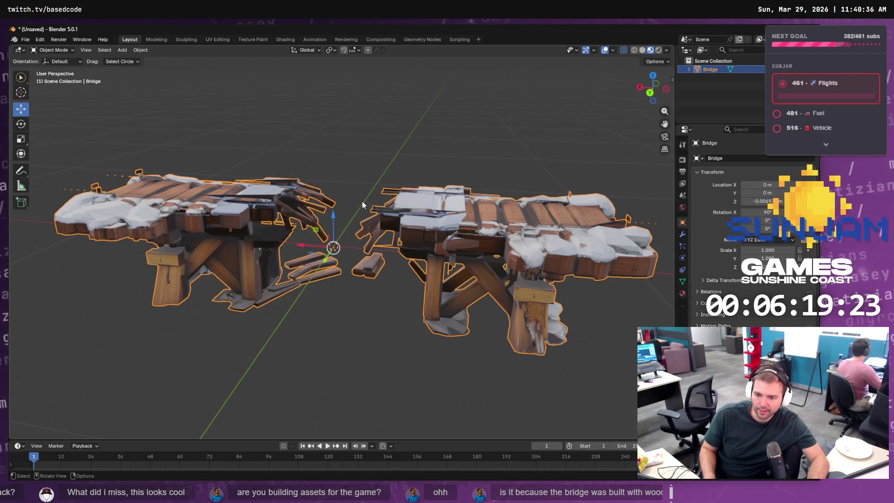
left_click(683, 207)
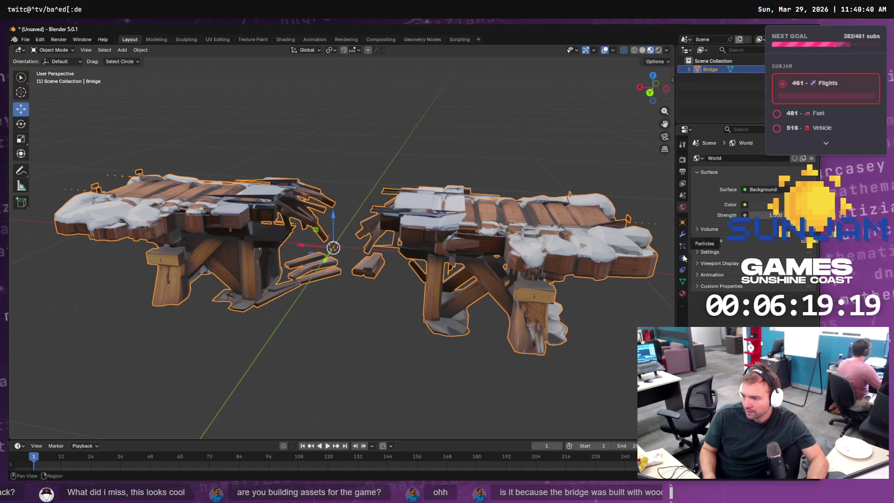
left_click(683, 294)
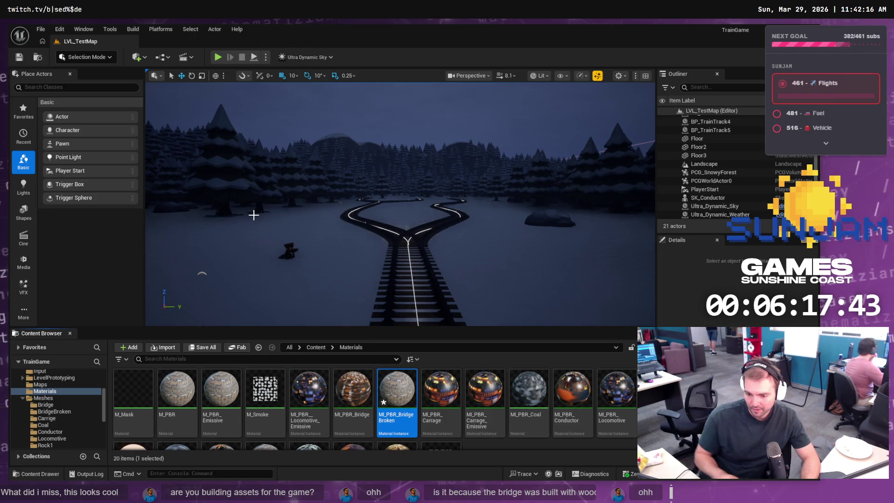
Step: Open MI_PBR_BridgeBroken in a floating editor beside the BridgeBroken textures
left_click(66, 412)
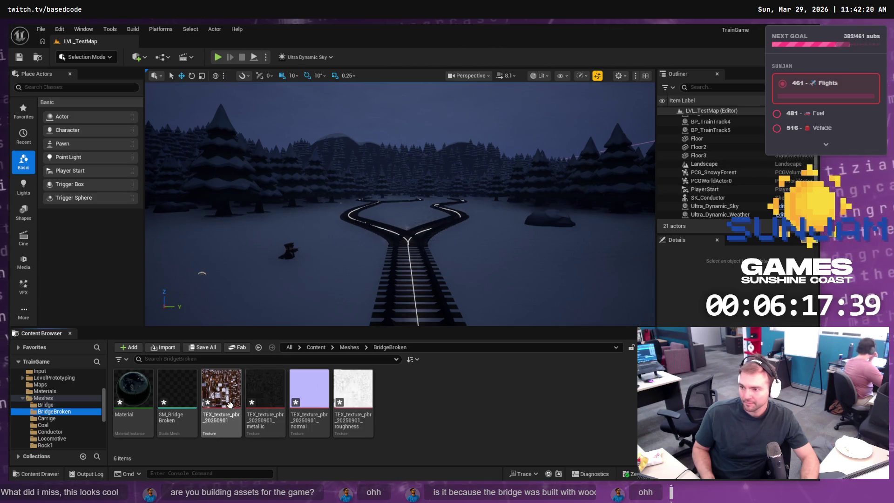
left_click(45, 391)
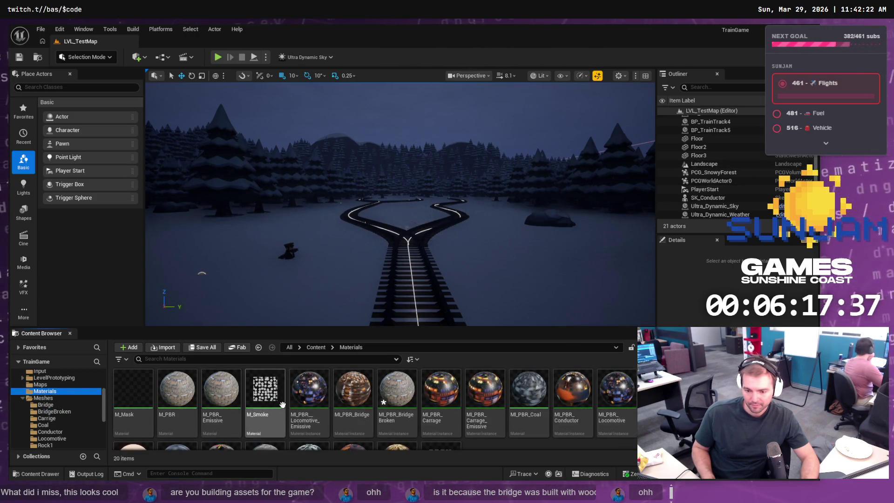
double_click(397, 391)
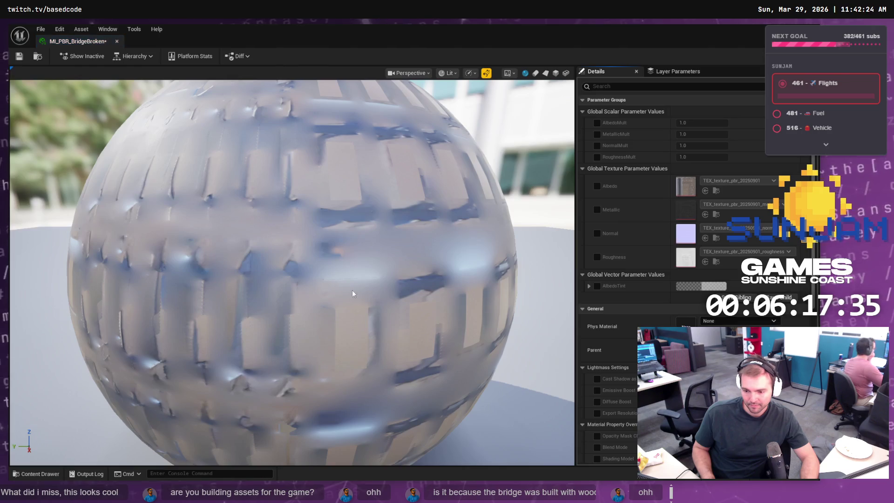
double_click(440, 25)
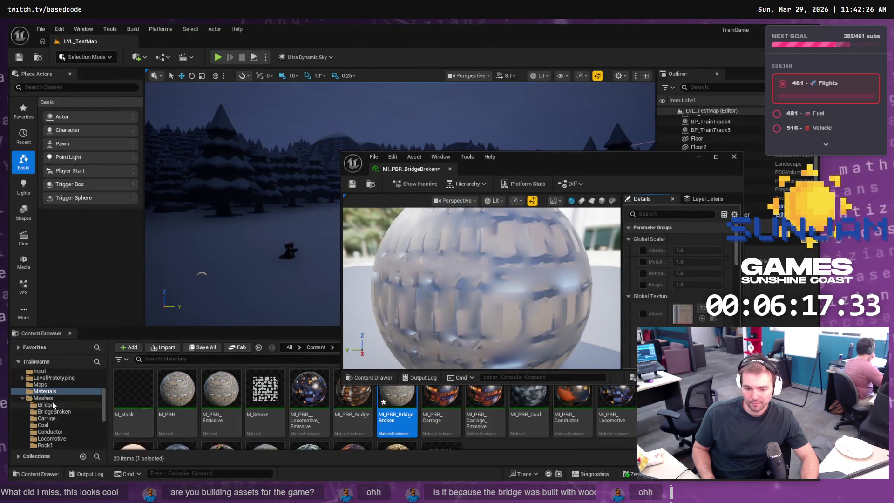
left_click(55, 412)
Step: Enable the texture overrides and assign the BridgeBroken Albedo, Metallic, Normal and Roughness textures
left_click(644, 313)
left_click(643, 337)
scroll(652, 326, "down", 1)
scroll(680, 279, "down", 1)
left_click(643, 318)
mouse_move(222, 396)
left_mouse_down()
mouse_move(466, 302)
mouse_move(683, 246)
left_mouse_up()
mouse_move(265, 396)
left_mouse_down()
mouse_move(465, 317)
mouse_move(682, 270)
left_mouse_up()
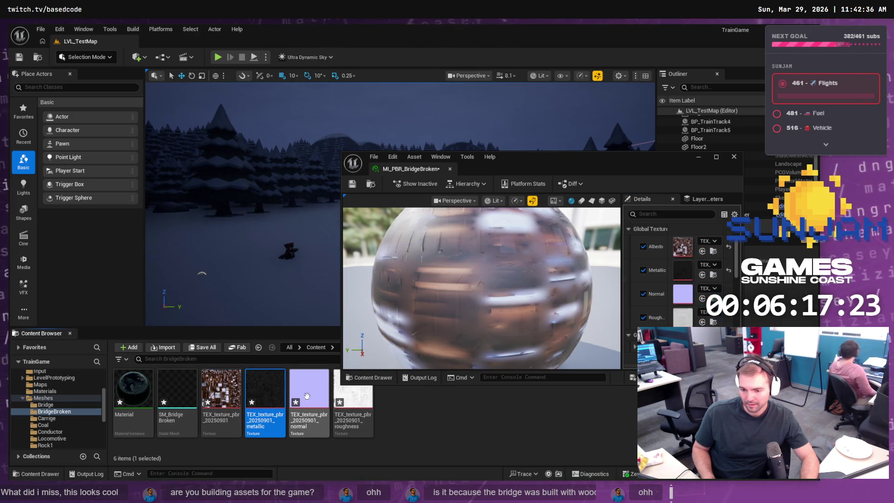
left_click_drag(314, 397, 683, 294)
left_click_drag(353, 401, 683, 317)
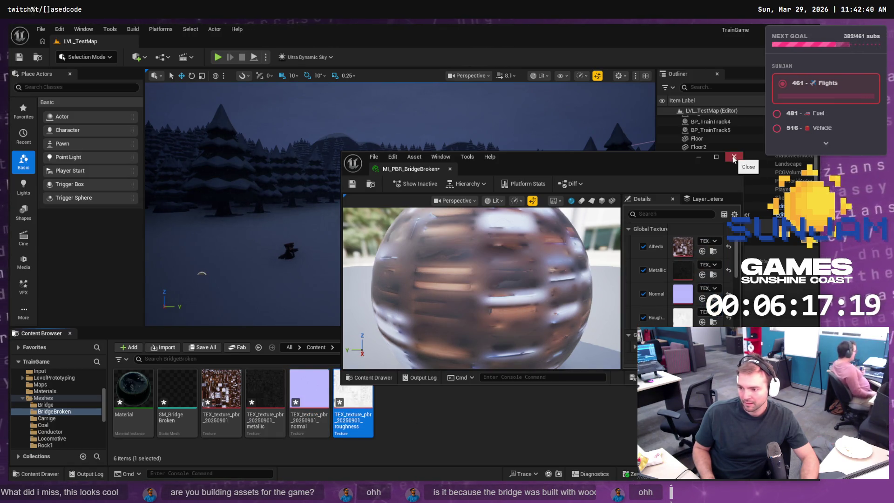
Step: Review the instance's parameters and open the imported BridgeBroken Material
scroll(666, 303, "down", 3)
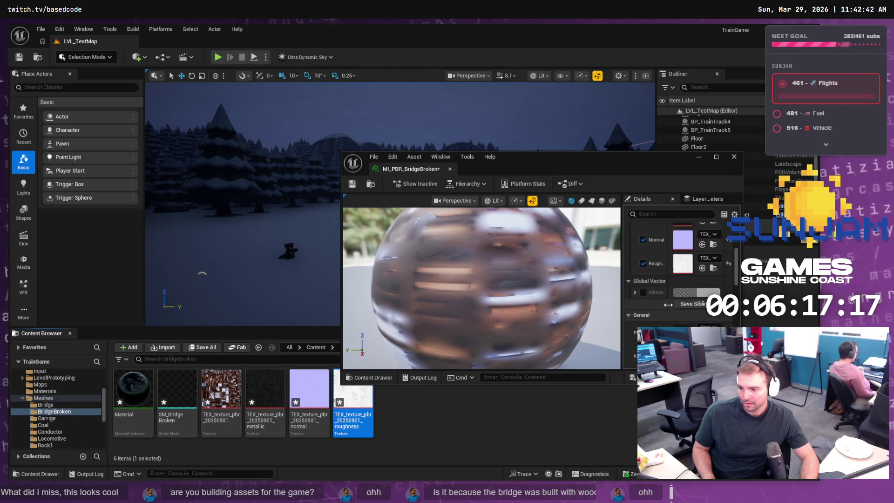
scroll(679, 280, "down", 1)
scroll(692, 315, "down", 2)
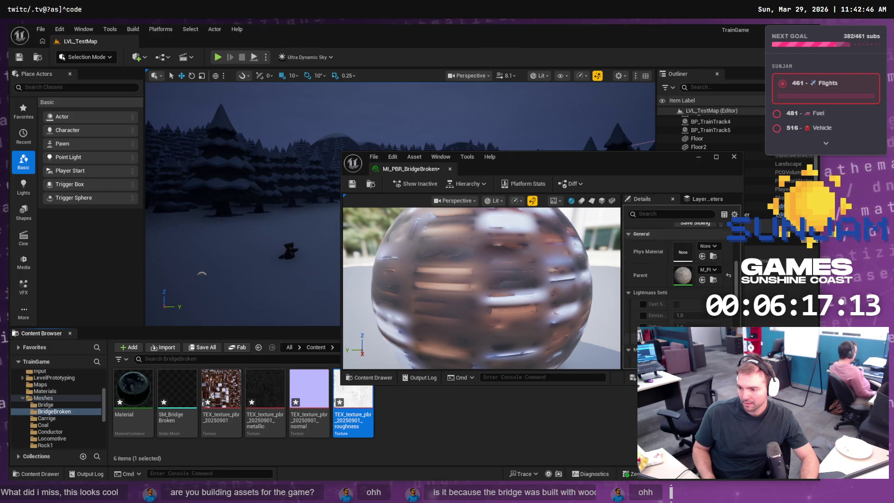
scroll(691, 315, "up", 6)
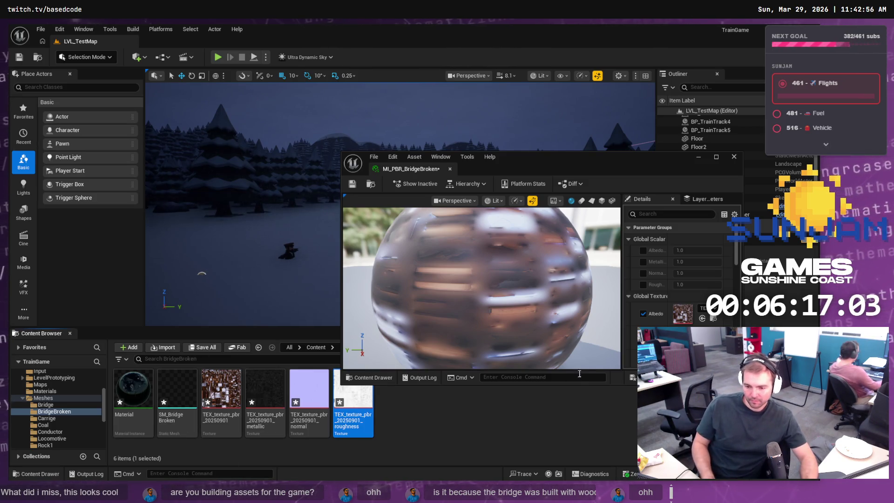
left_click(133, 391)
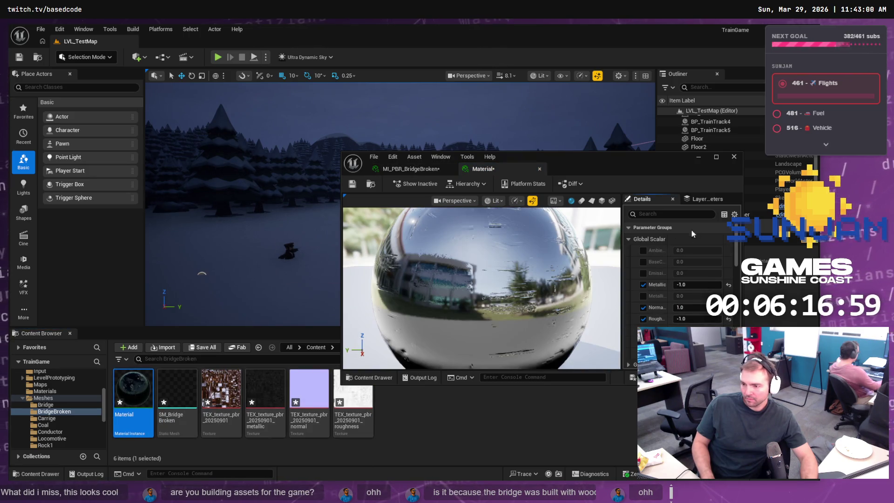
Step: Maximise the imported Material editor, inspect its Static Switch parameters, return to MI_PBR_BridgeBroken, then close the editor
mouse_move(736, 266)
left_mouse_down()
mouse_move(740, 280)
mouse_move(738, 259)
left_mouse_up()
scroll(685, 233, "down", 1)
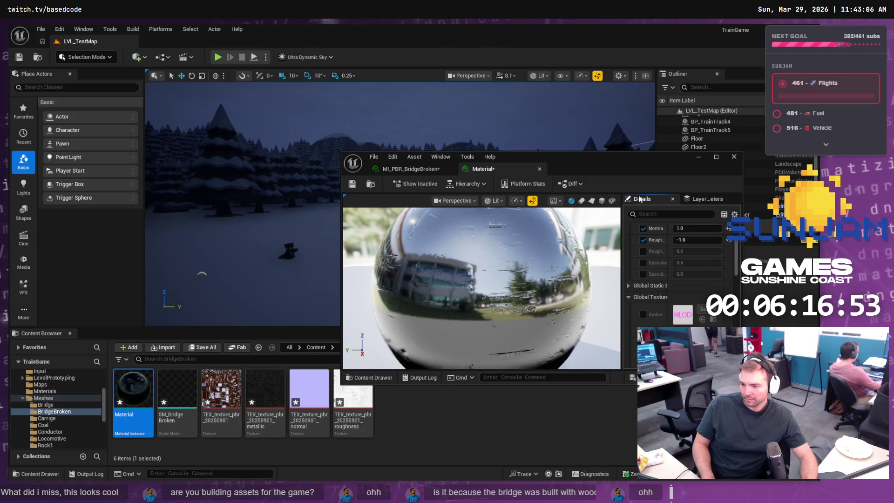
double_click(599, 159)
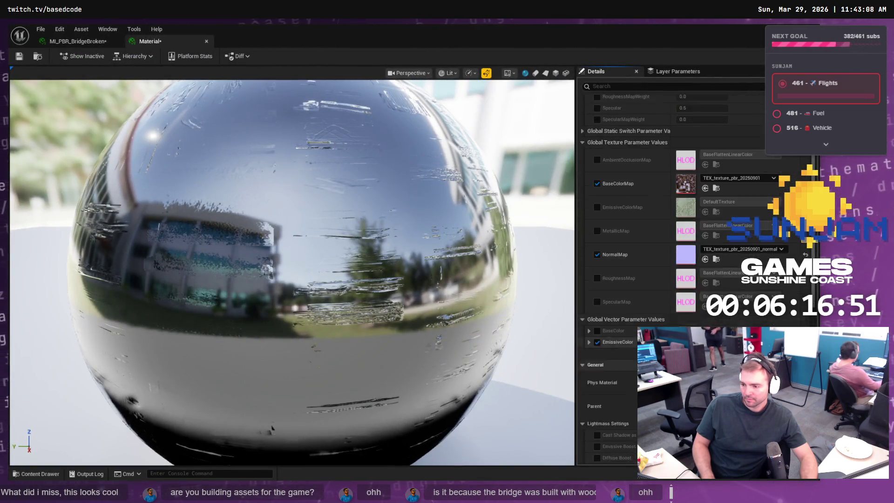
scroll(675, 232, "down", 3)
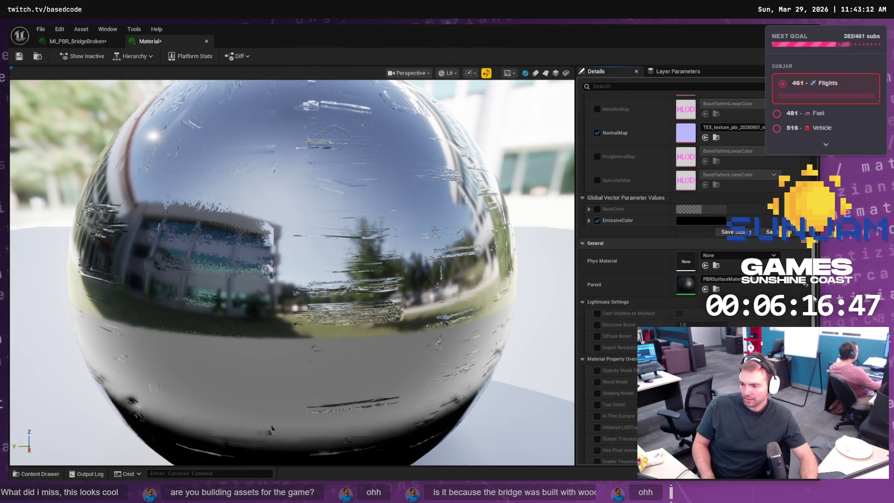
scroll(814, 301, "up", 10)
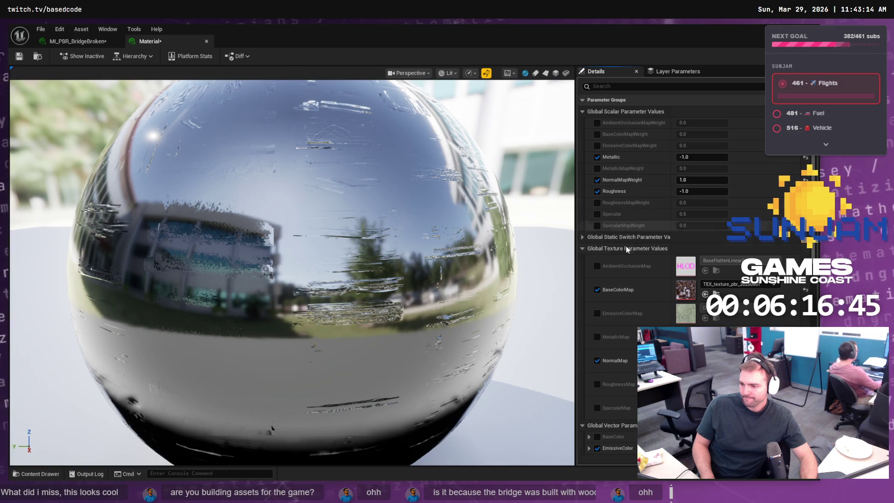
left_click(582, 237)
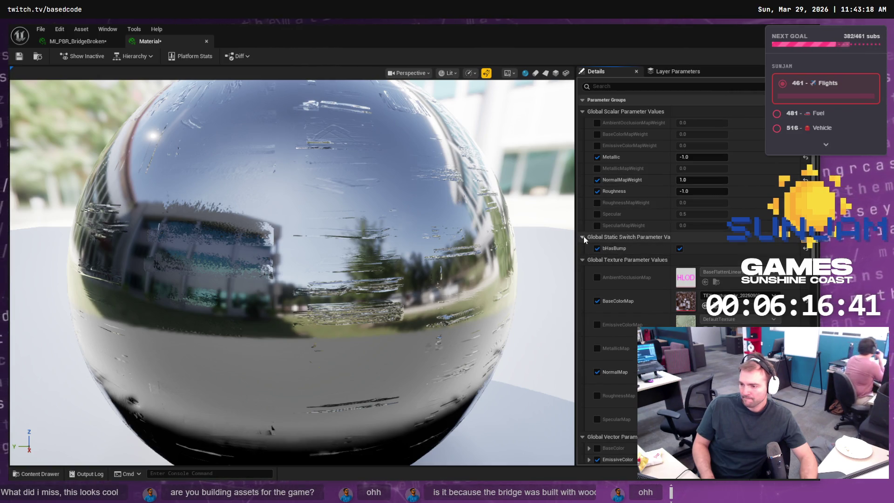
left_click(583, 237)
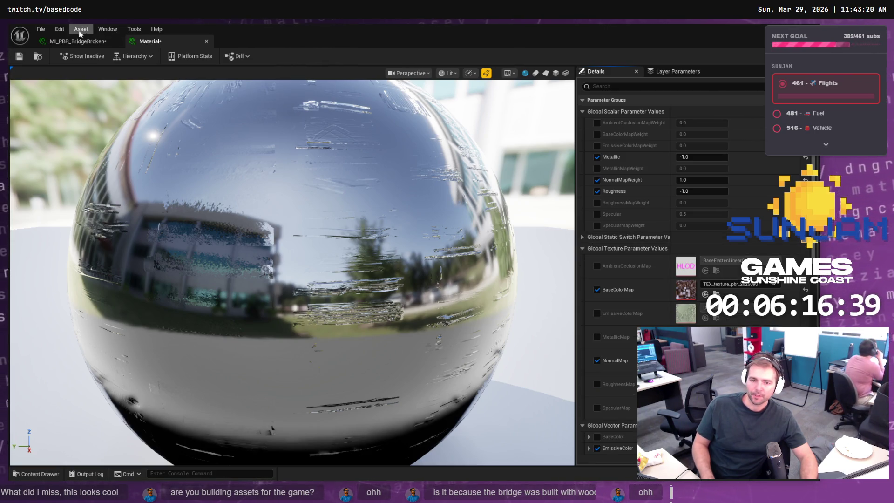
left_click(78, 42)
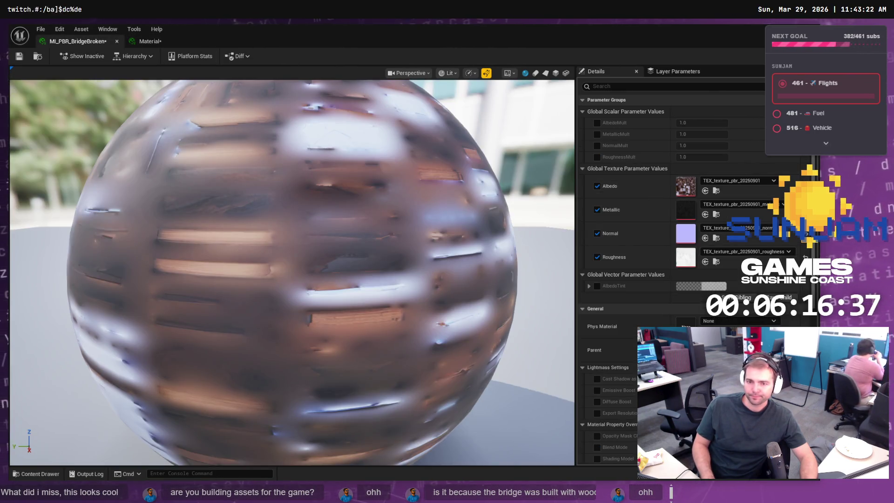
key("alt+Tab")
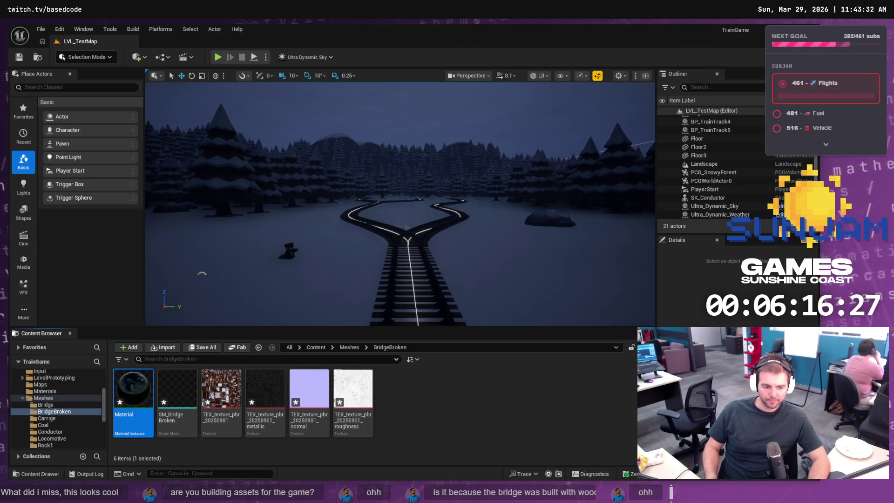
Step: Alt+Tab from Unreal back to the Blender bridge scene
key("alt+Tab")
key("alt+Tab")
key("alt+Tab")
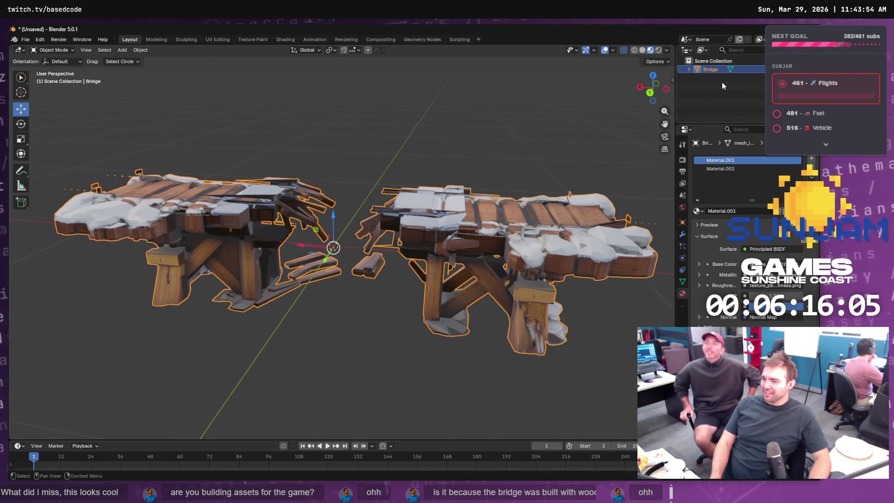
Step: Select Bridge, unhide the broken planks with Alt+H, and select BridgeBroken in the Outliner
left_click(711, 91)
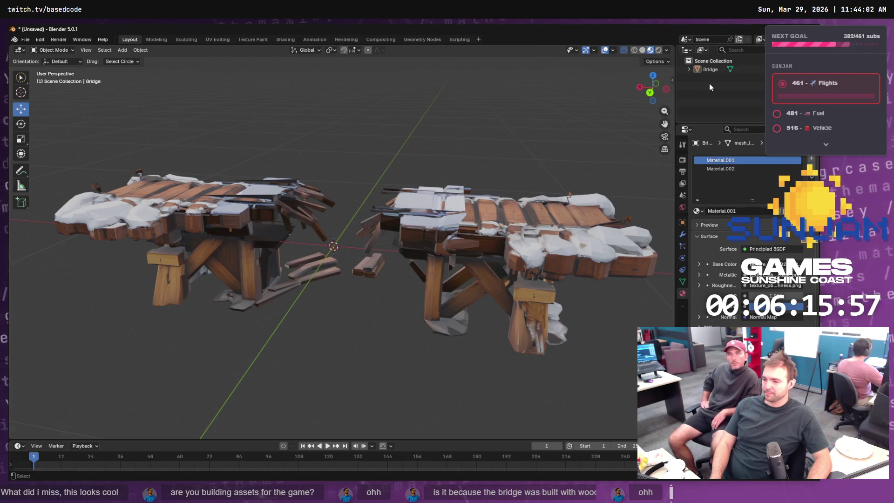
key("a")
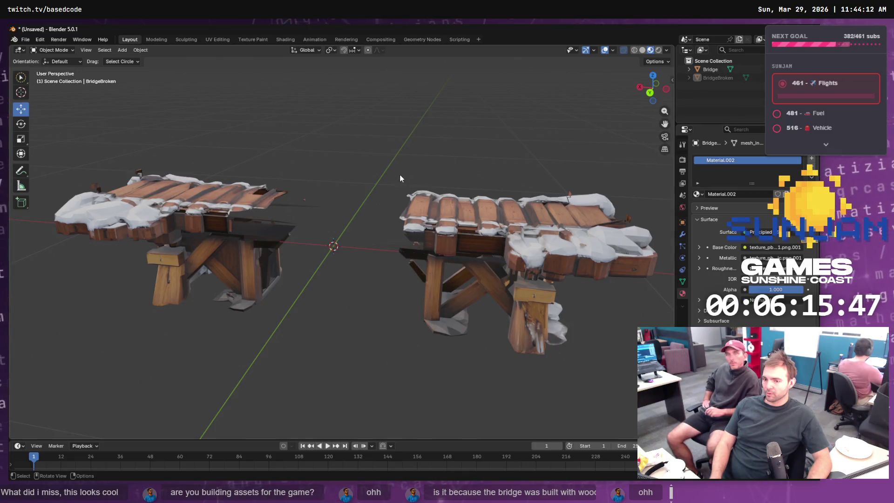
key("alt+h")
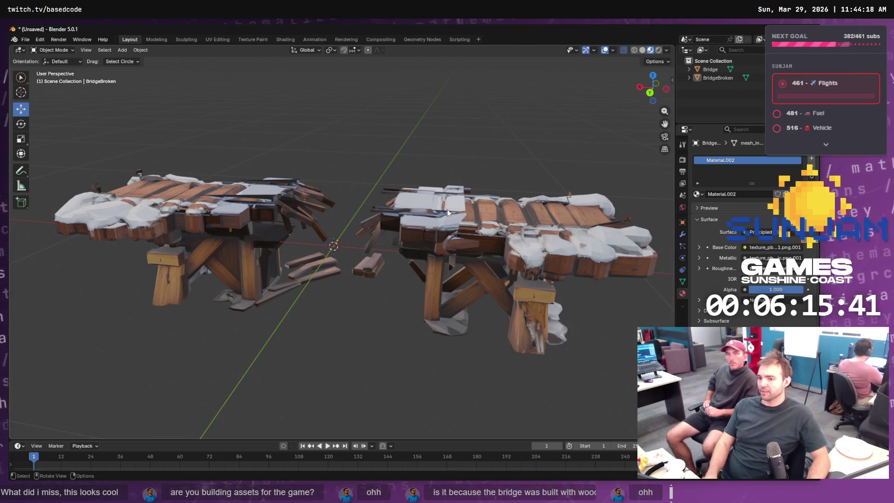
left_click(722, 77)
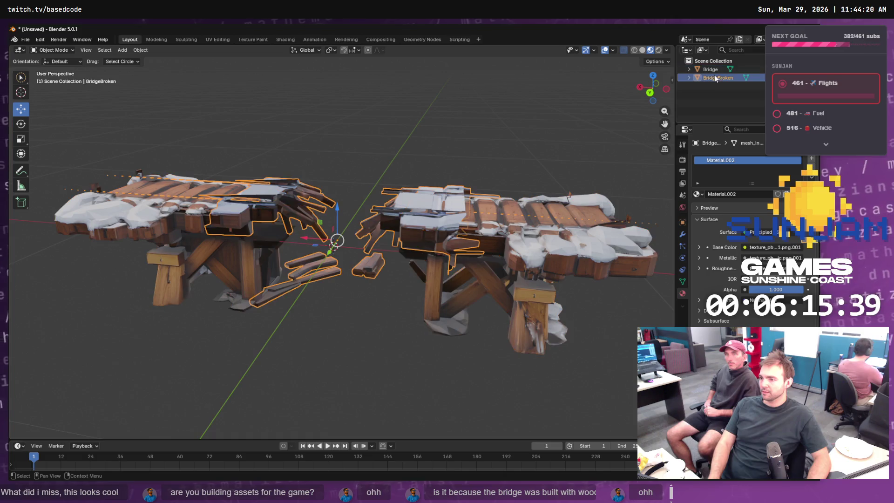
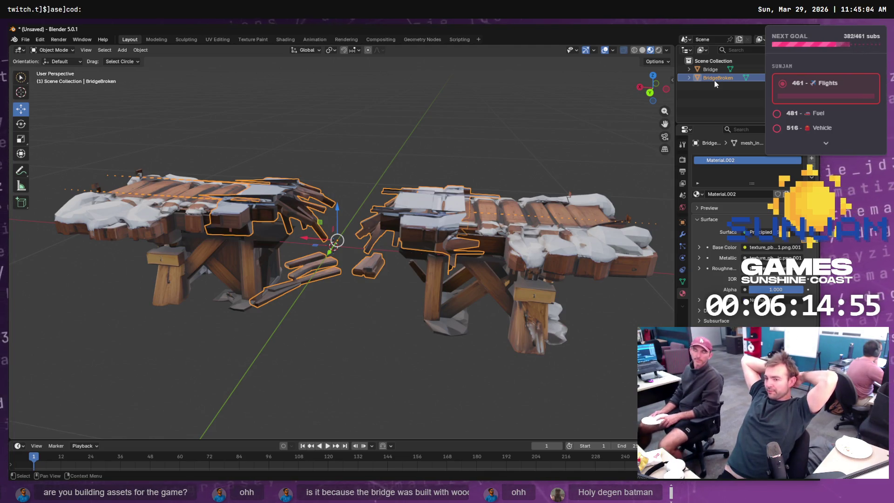
Step: Re-export the BridgeBroken object as Wavefront OBJ, overwriting SM_Bridge_Broken.obj
left_click(717, 71)
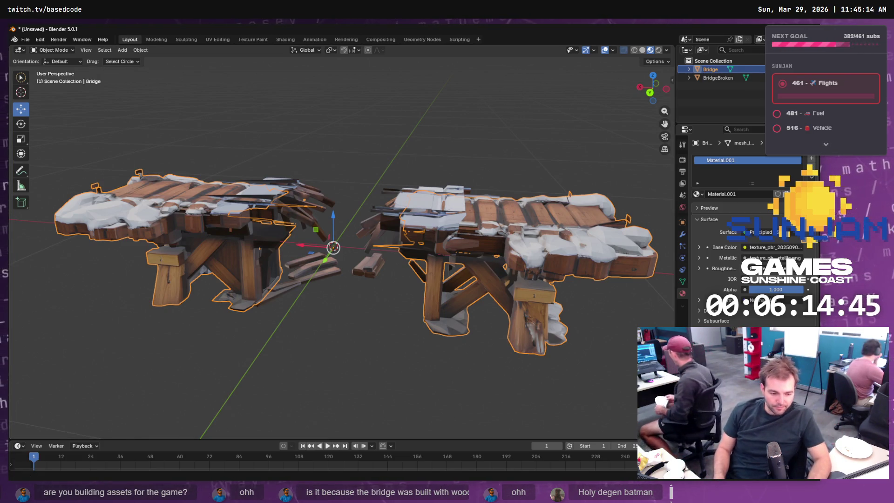
left_click(388, 219)
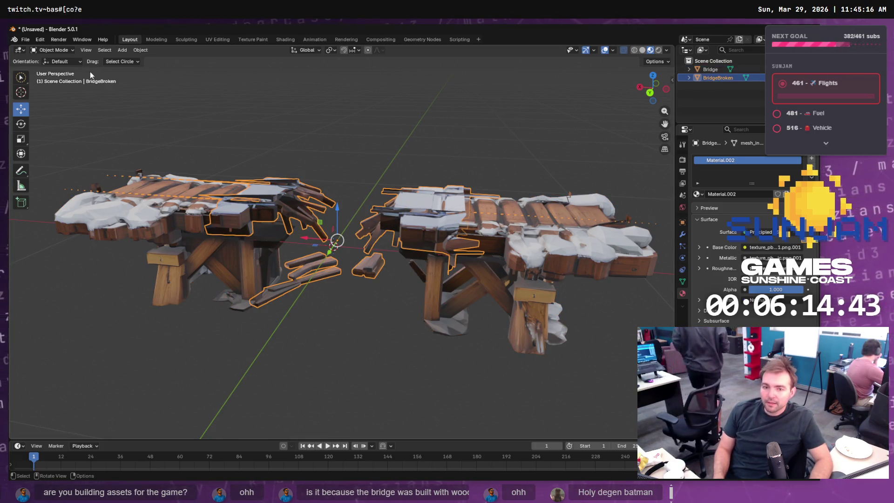
left_click(26, 39)
mouse_move(69, 167)
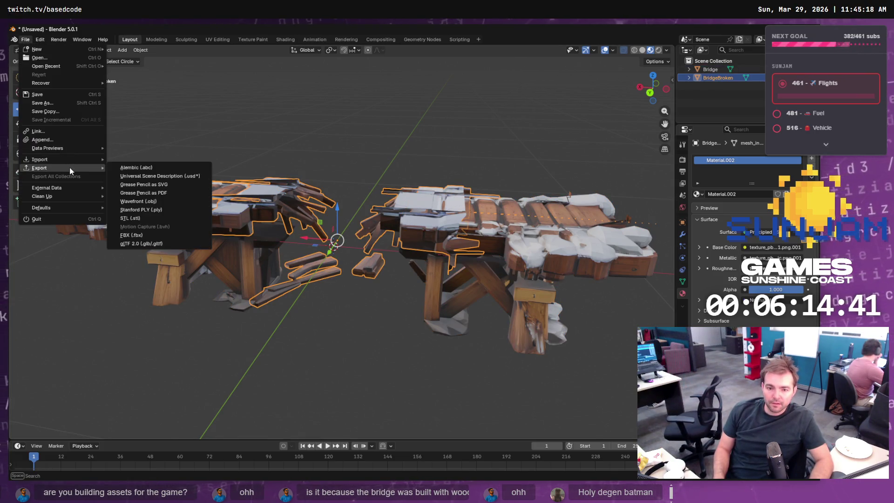
left_click(166, 200)
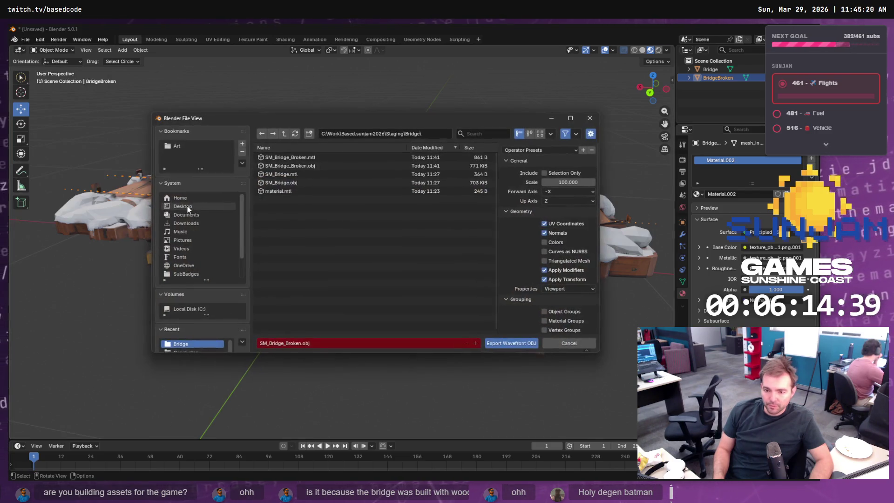
double_click(296, 167)
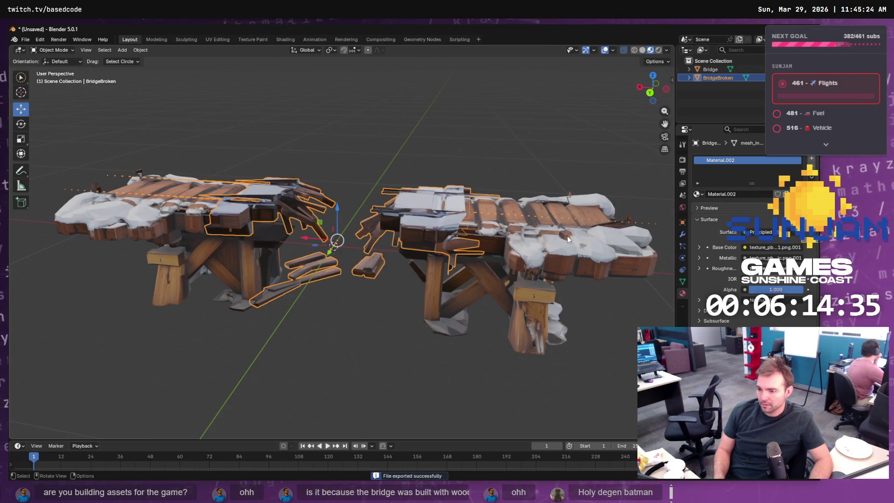
Step: Export the Bridge object as Wavefront OBJ named SM_Bridge_BrokenBridge.obj in Staging's Bridge folder
left_click(567, 236)
left_click(26, 39)
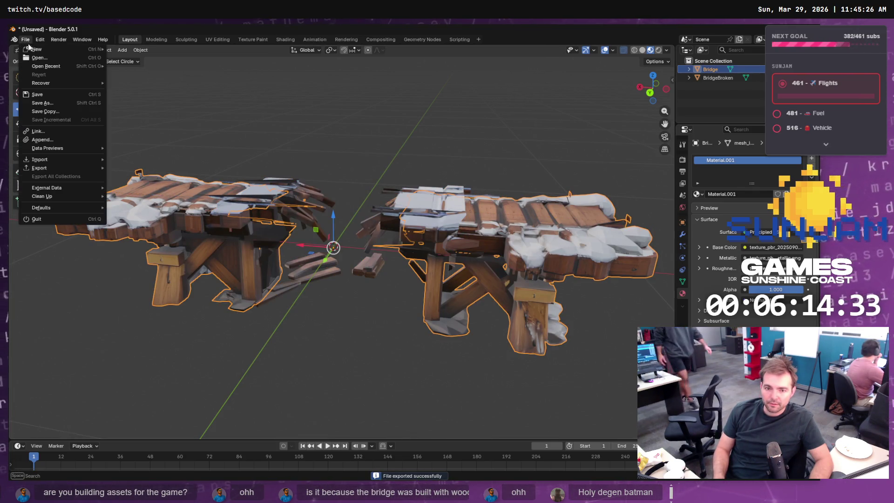
mouse_move(52, 162)
key("Escape")
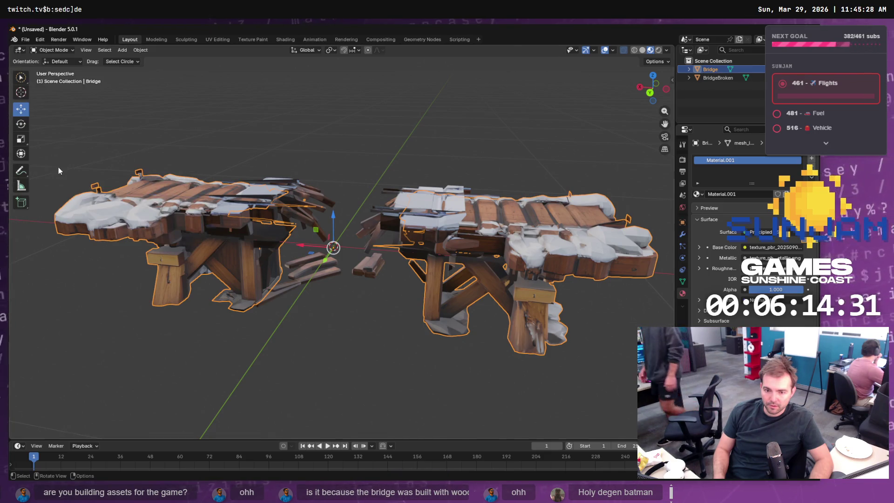
left_click(23, 41)
mouse_move(60, 168)
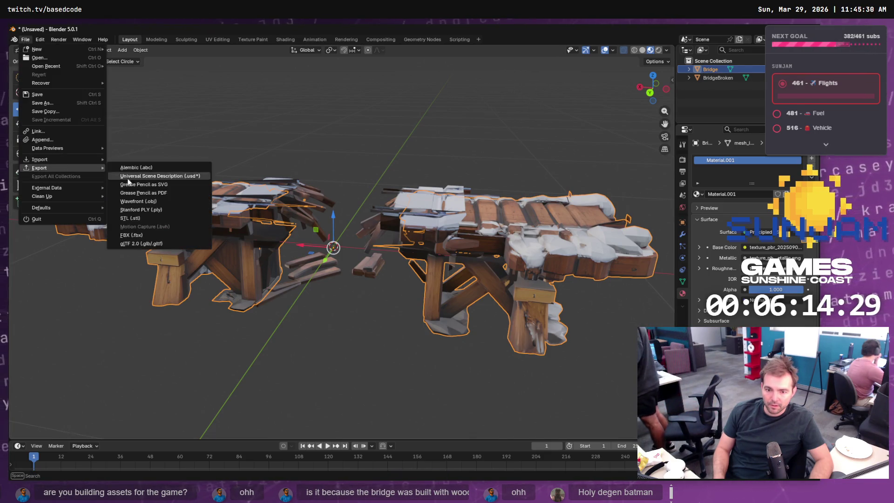
left_click(155, 201)
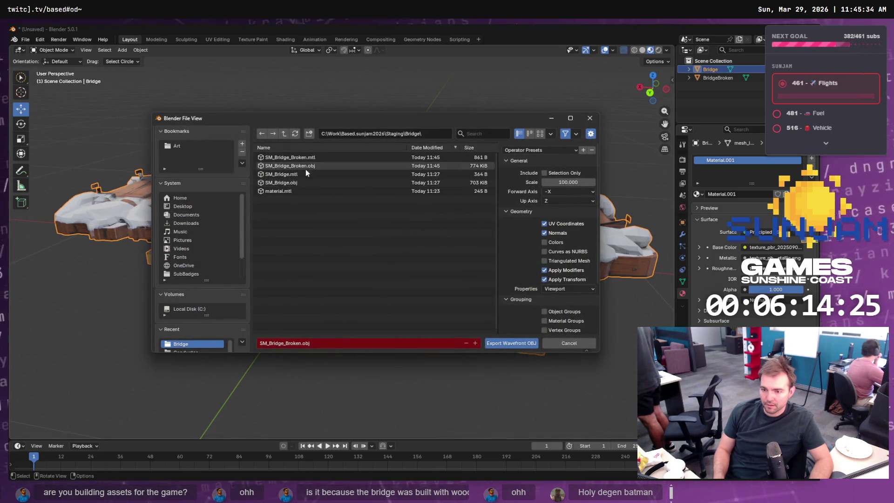
left_click(290, 166)
left_click(300, 343)
left_click(301, 343)
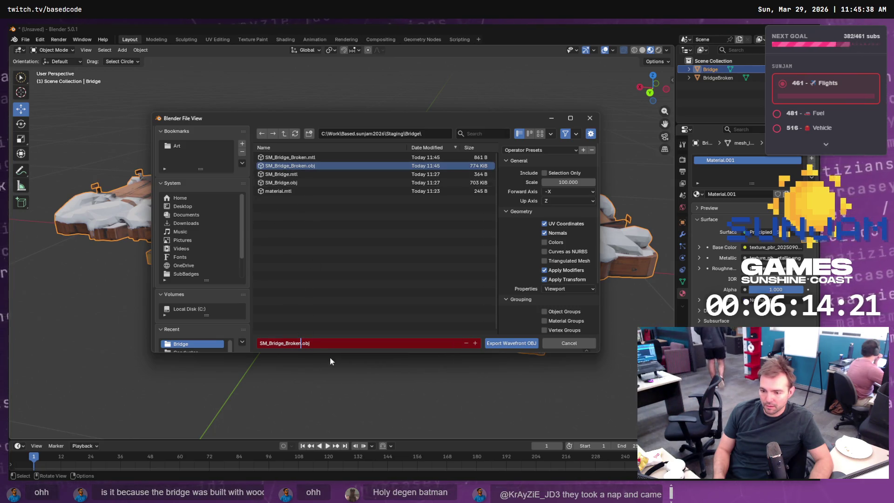
type("EndEridge")
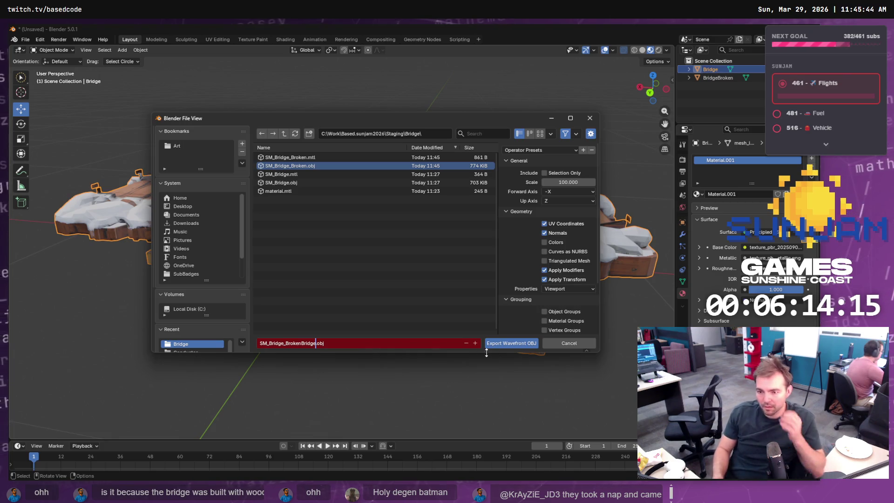
left_click(503, 344)
left_click(502, 345)
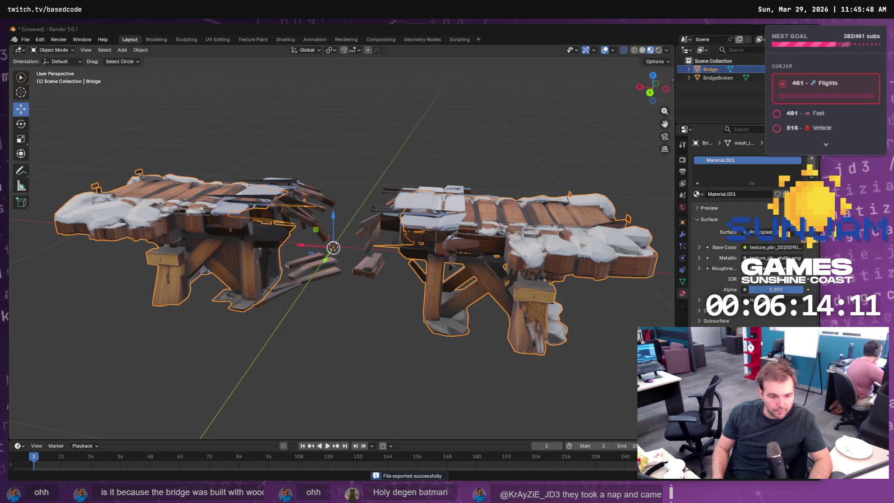
key("alt+Tab")
key("alt+Tab")
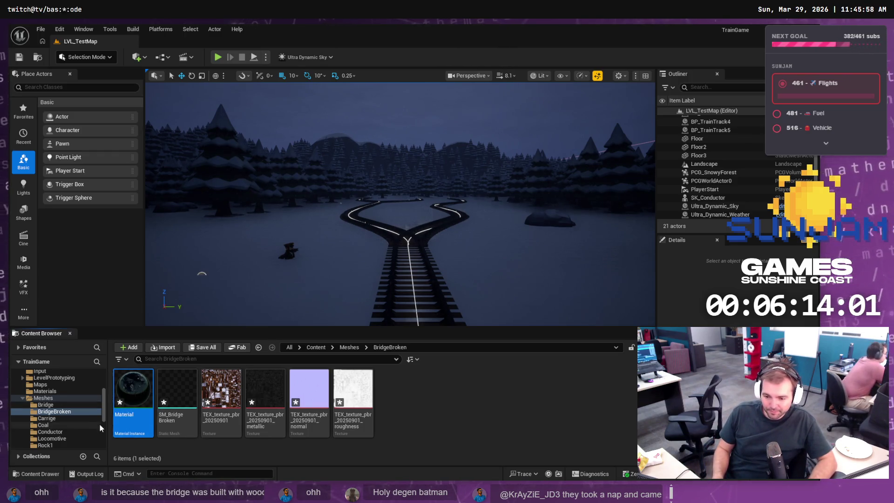
Step: Show Meshes/BridgeBroken in the Content Browser and check the Staging BridgeBroken folder in Explorer
left_click(51, 405)
left_click(59, 411)
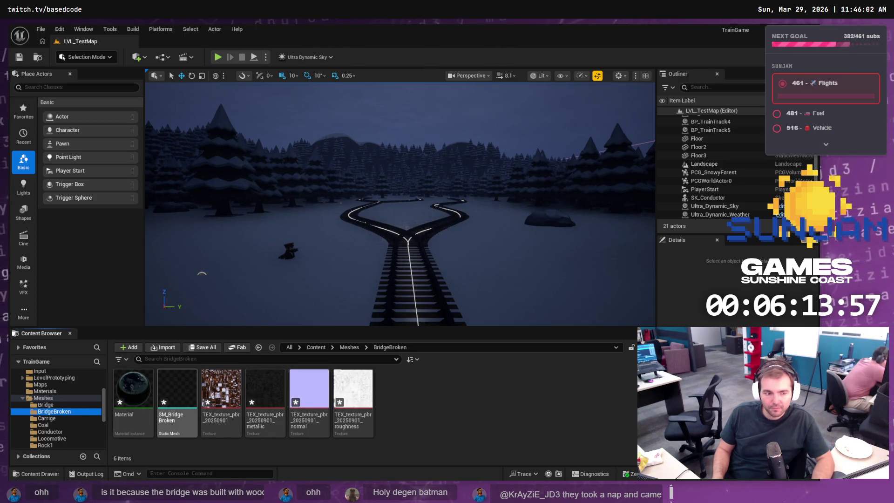
key("alt+Tab")
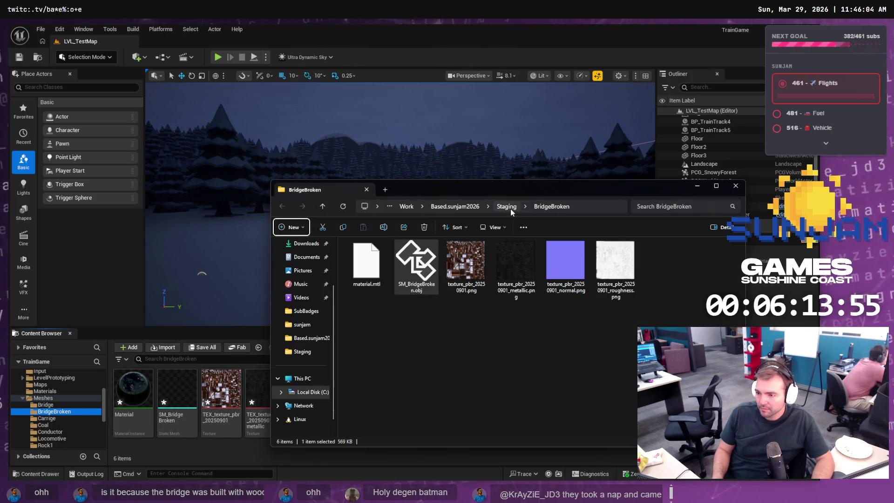
left_click(485, 330)
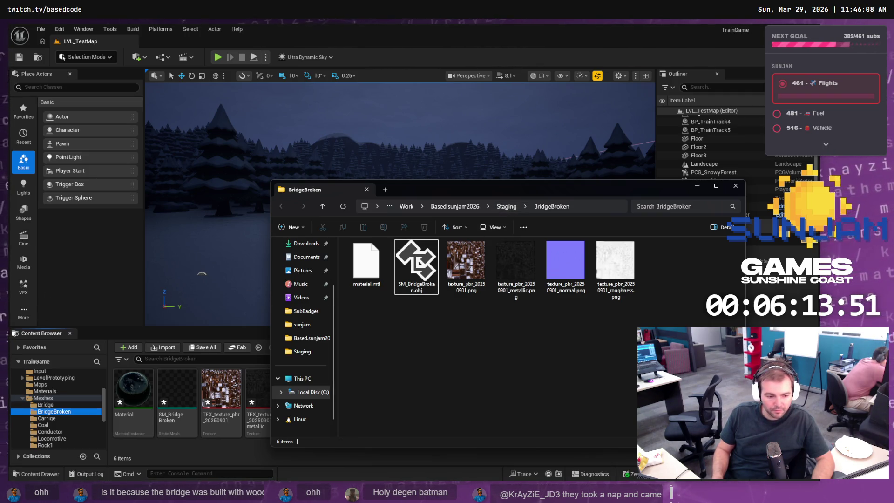
key("alt+Tab")
left_click(25, 40)
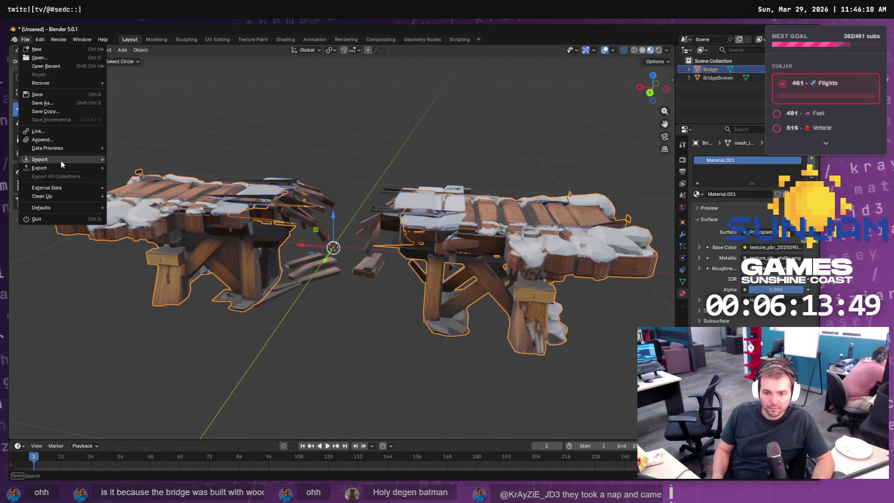
Step: Export the Bridge object as Wavefront OBJ named SM_Bridge_BrokenBridgeEnd.obj
mouse_move(60, 168)
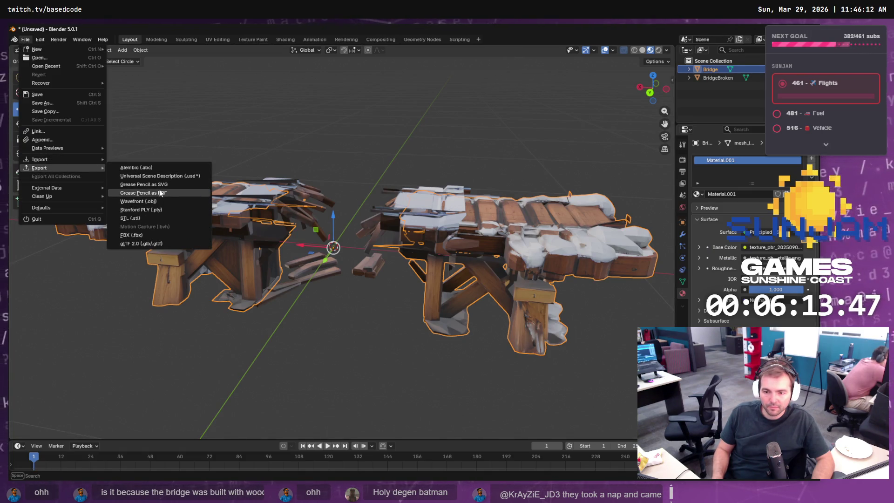
left_click(153, 201)
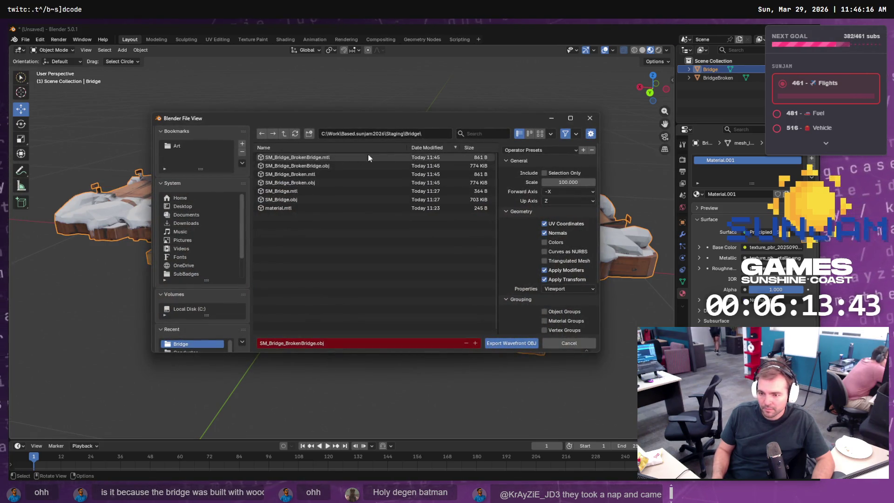
left_click(324, 166)
left_click(315, 345)
left_click(316, 344)
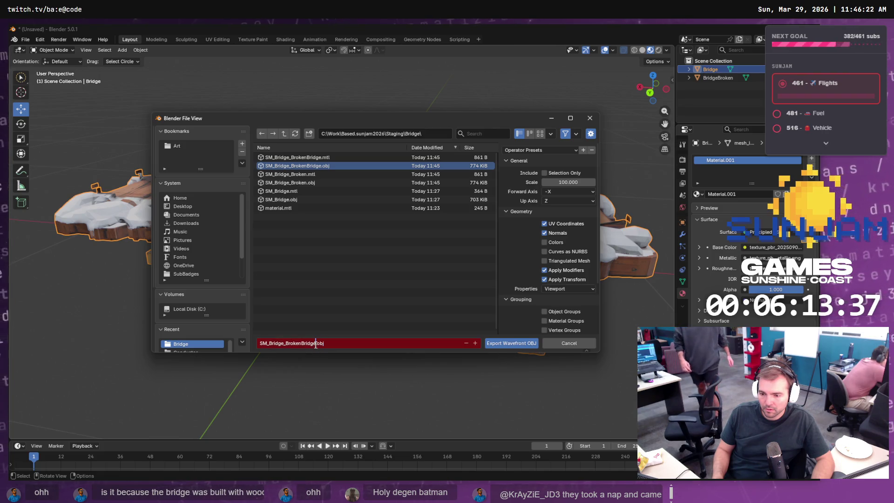
type("End")
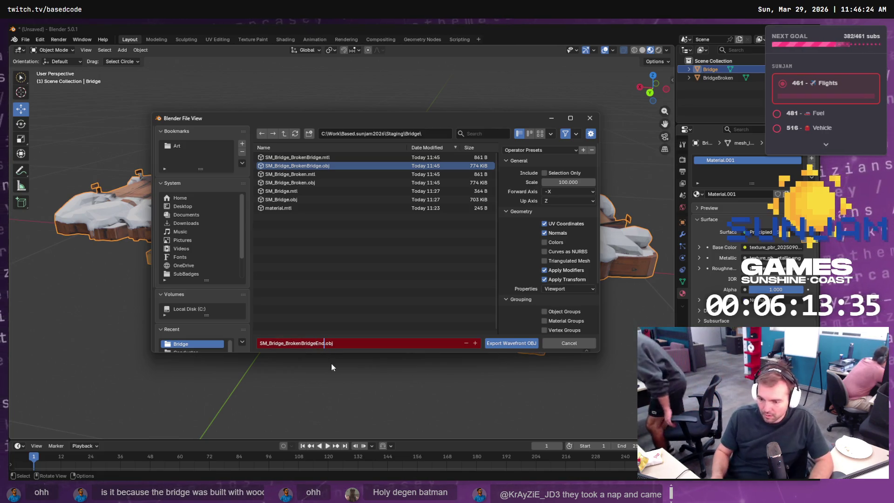
left_click(506, 345)
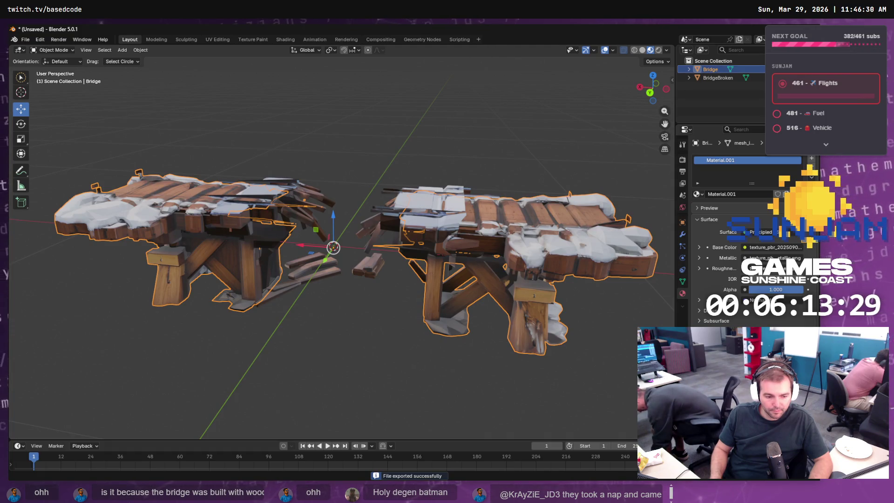
Step: Start another Wavefront OBJ export and cancel it without saving
left_click(23, 41)
mouse_move(56, 168)
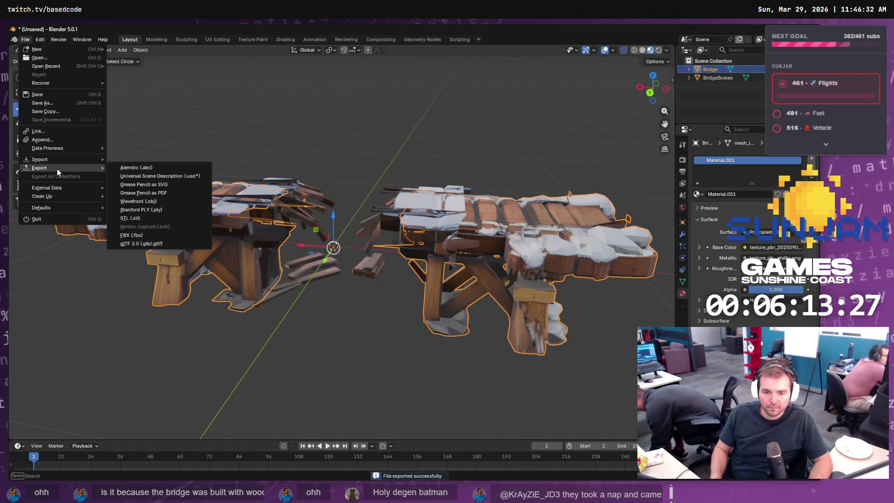
left_click(154, 202)
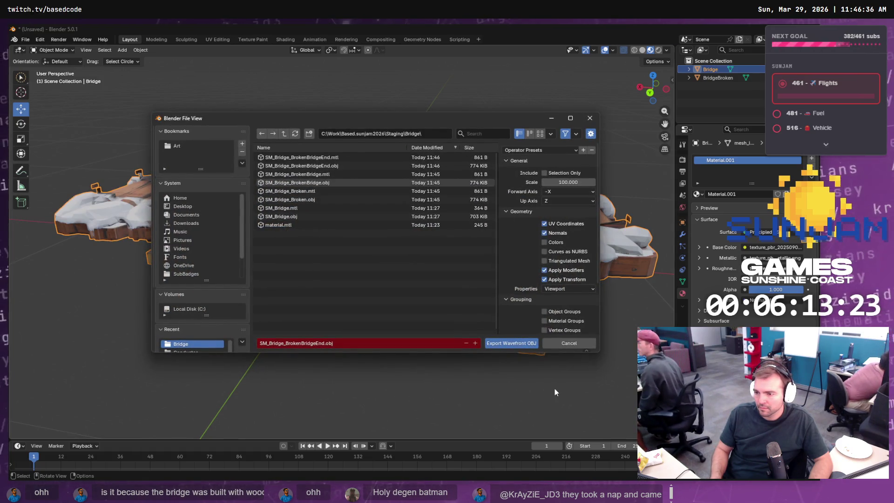
left_click(569, 345)
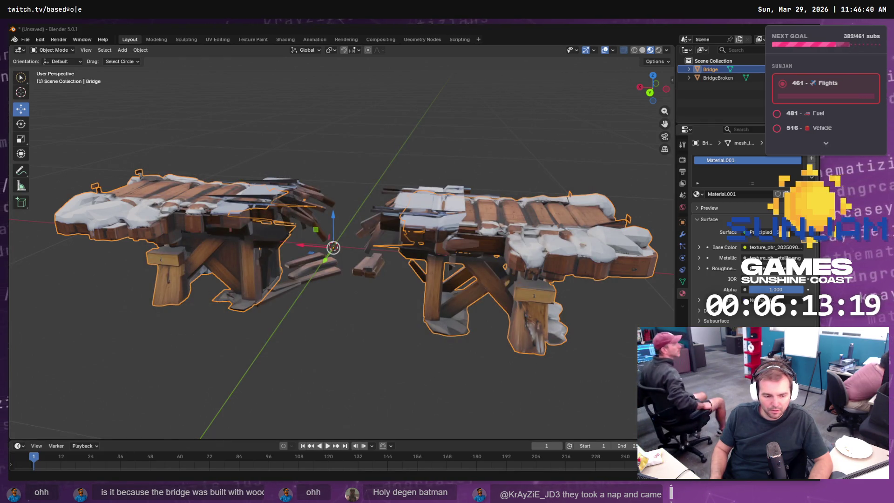
key("alt+Tab")
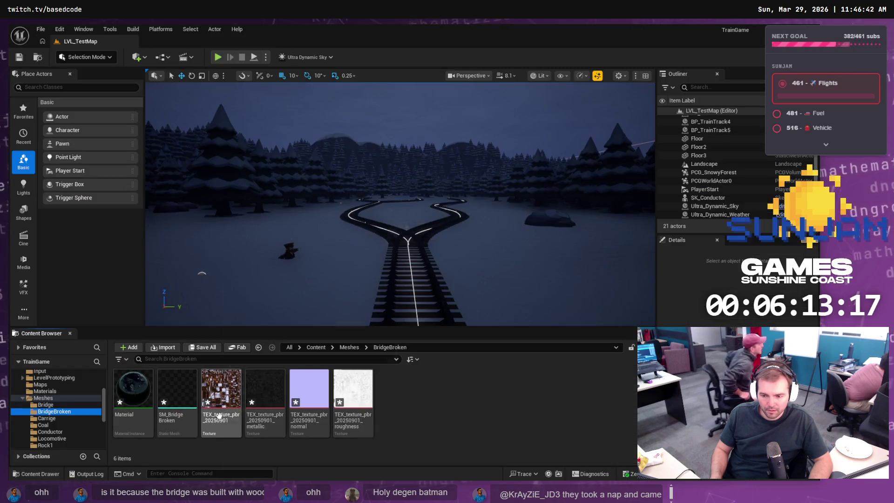
Step: Import SM_Bridge_BrokenBridgeEnd.obj into BridgeBroken, overriding the existing texture, and open the mesh
key("alt+Tab")
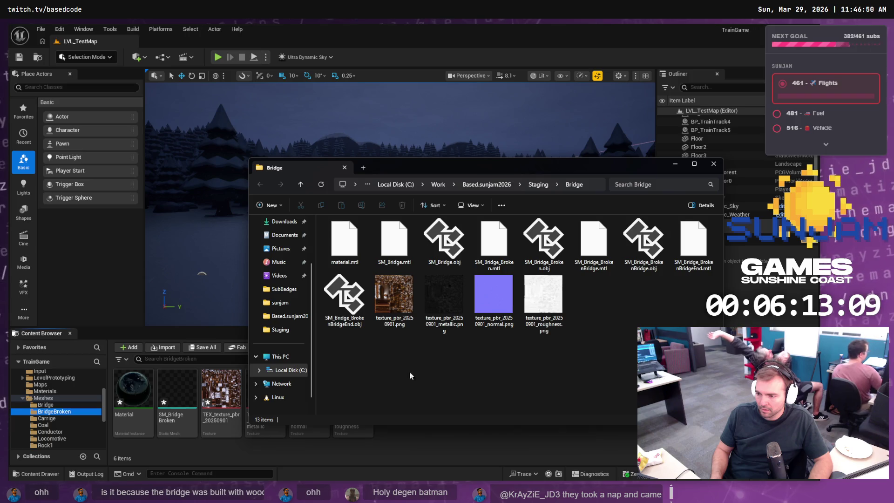
mouse_move(345, 293)
left_mouse_down()
mouse_move(400, 450)
mouse_move(393, 441)
left_mouse_up()
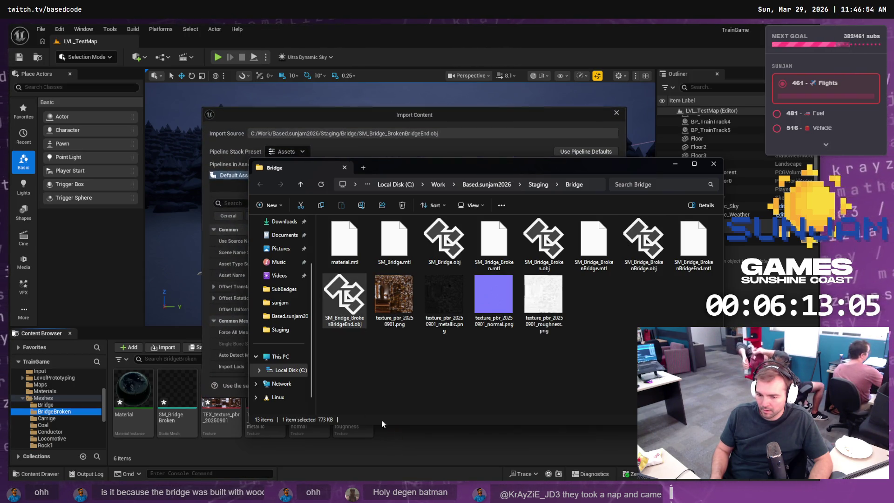
left_click(517, 386)
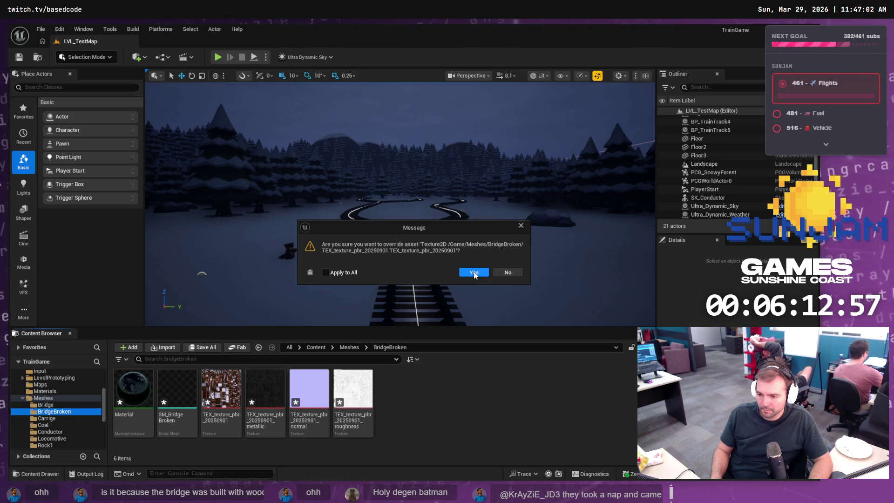
left_click(474, 274)
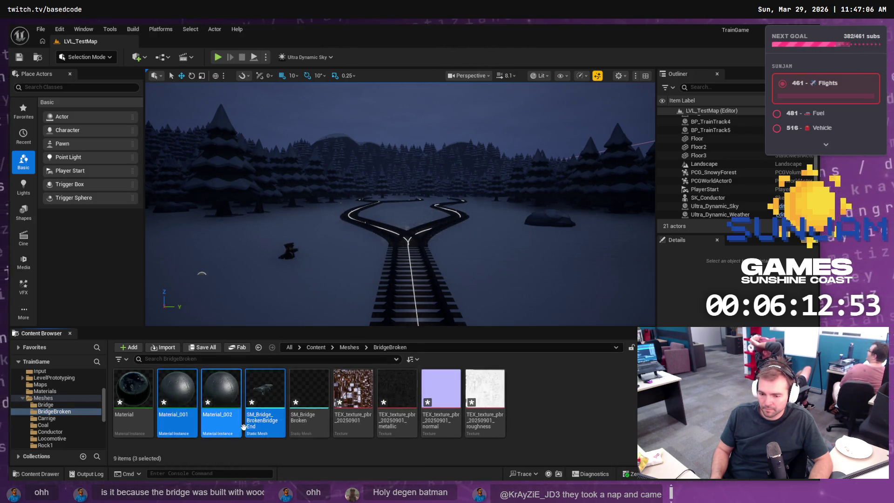
double_click(262, 393)
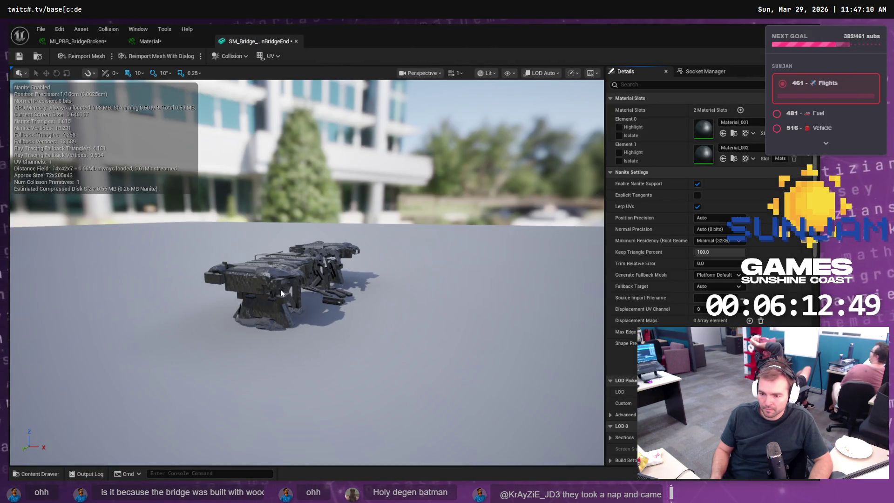
Step: Inspect both bridge halves in the Static Mesh Editor, then close the mesh and material editors
mouse_move(269, 276)
left_mouse_down()
mouse_move(327, 275)
mouse_move(326, 223)
mouse_move(410, 237)
left_mouse_up()
mouse_move(204, 231)
left_mouse_down()
mouse_move(204, 205)
mouse_move(204, 231)
left_mouse_up()
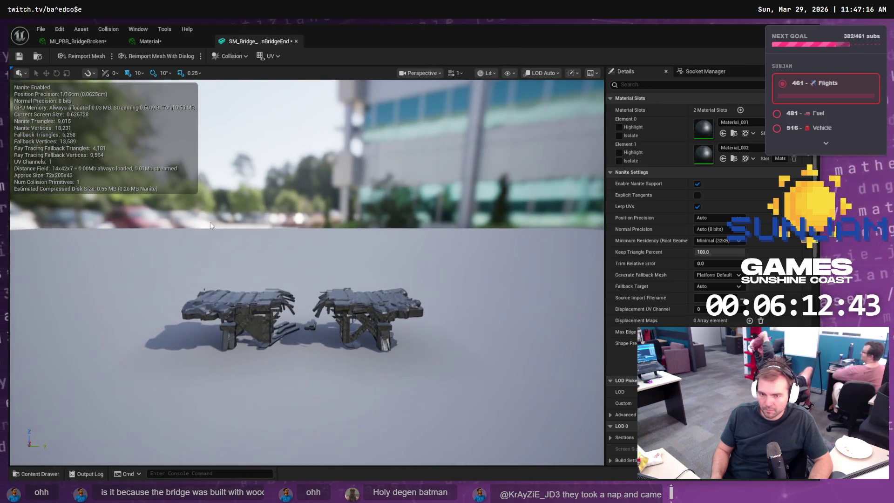
left_click(296, 41)
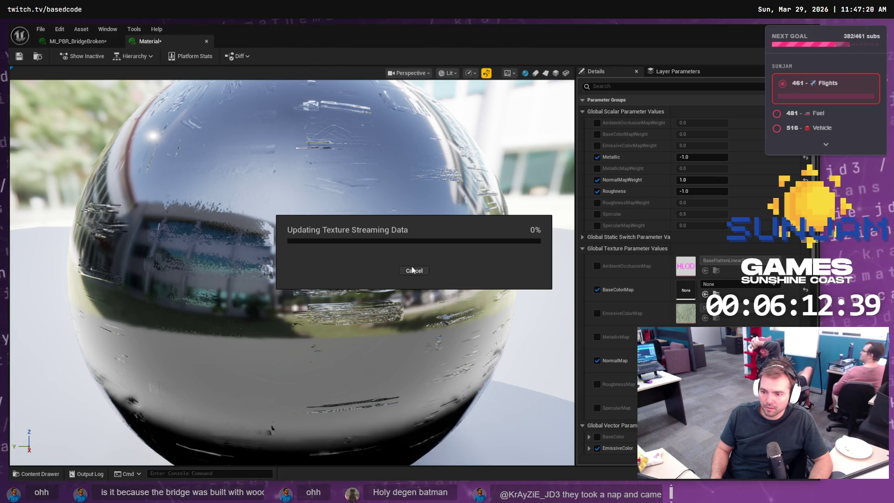
left_click(412, 270)
left_click(117, 41)
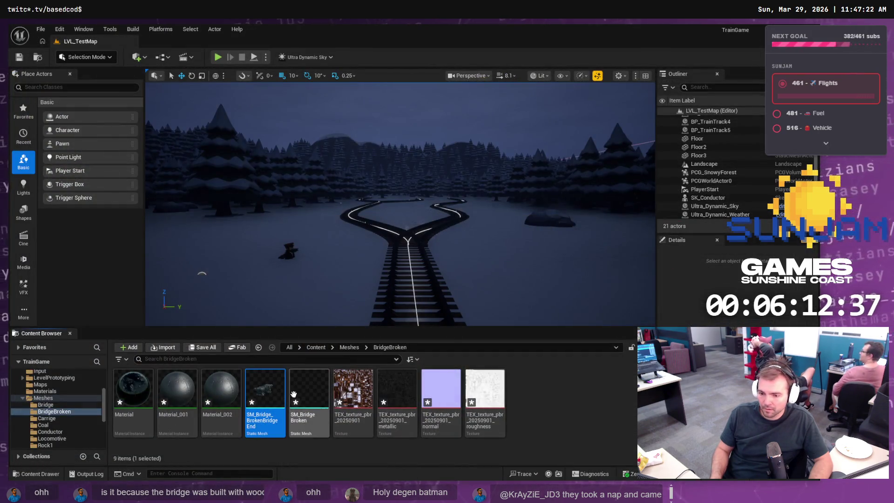
Step: Reimport SM_Bridge_BrokenBridgeEnd from its source file
right_click(269, 394)
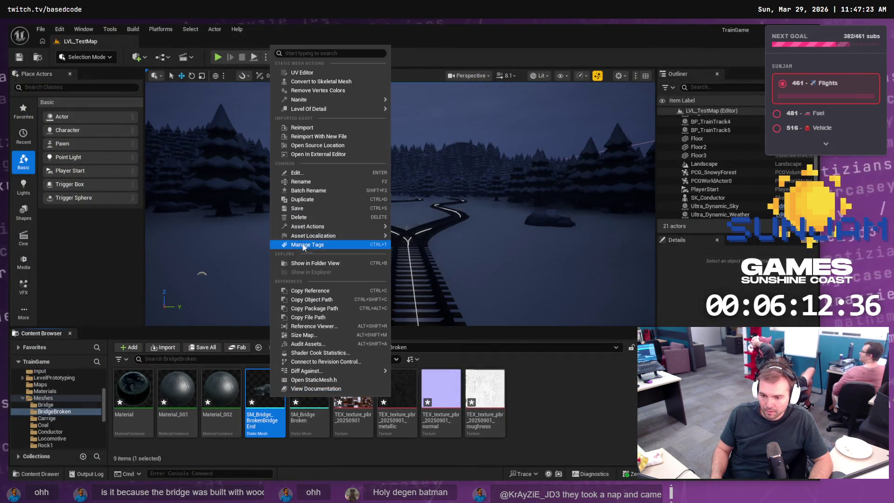
left_click(307, 128)
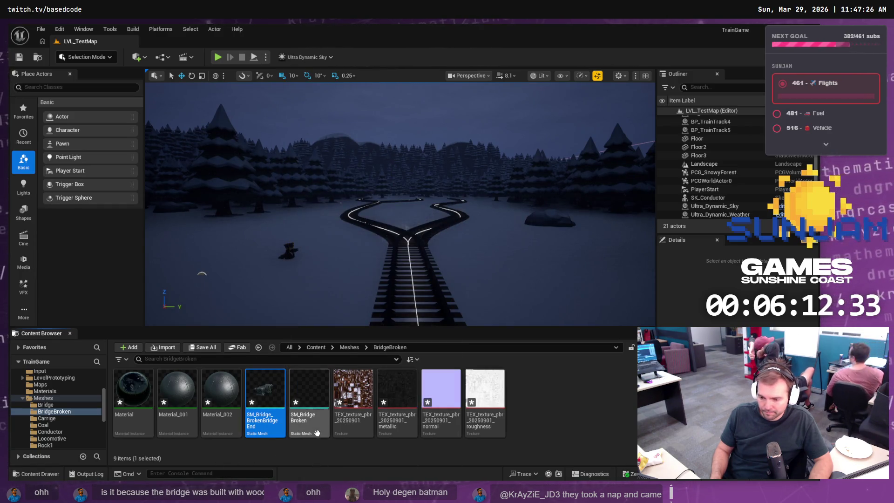
mouse_move(305, 393)
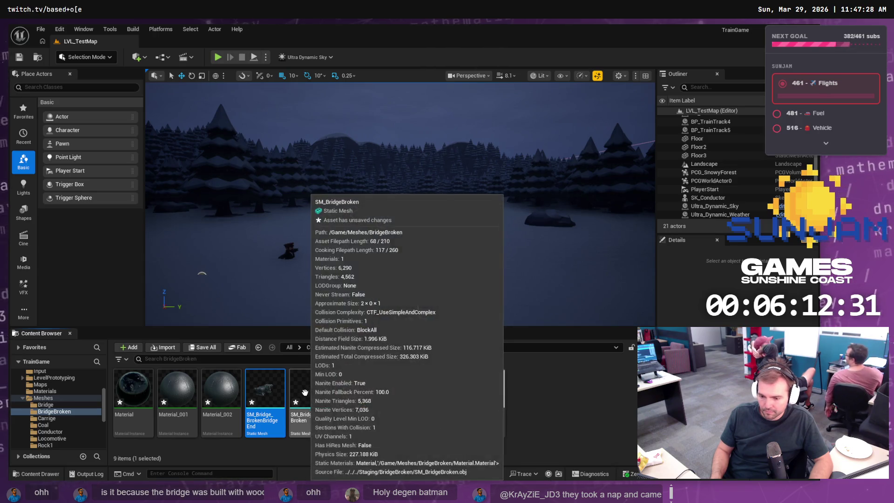
key("alt+Tab")
key("alt+Tab")
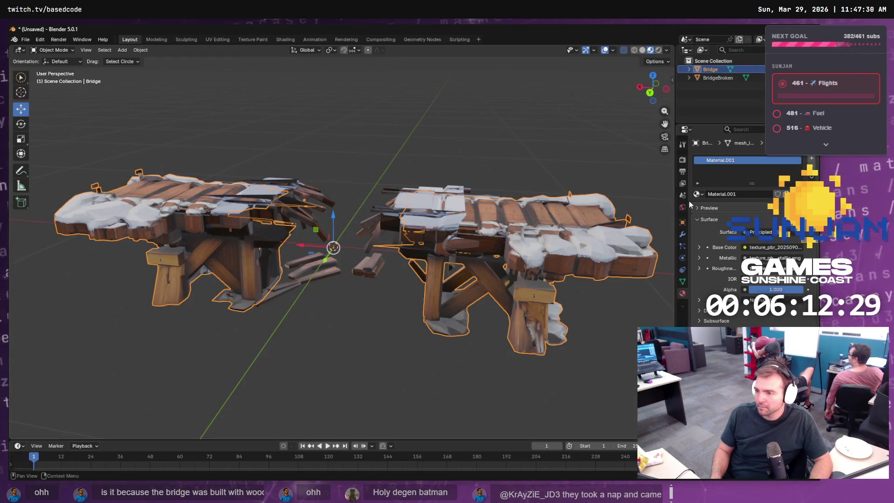
Step: Export BridgeBroken as Wavefront OBJ, overwriting SM_Bridge_BrokenBridgeEnd.obj in Staging's Bridge folder
left_click(718, 78)
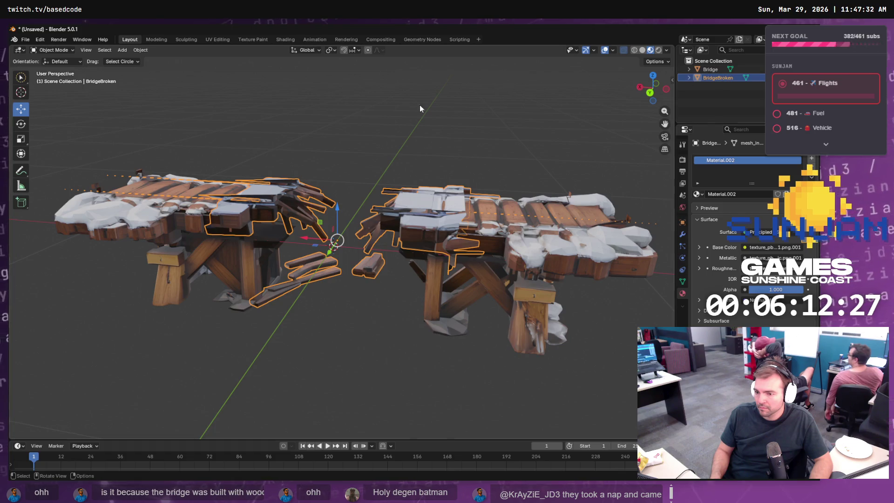
left_click(25, 39)
mouse_move(58, 171)
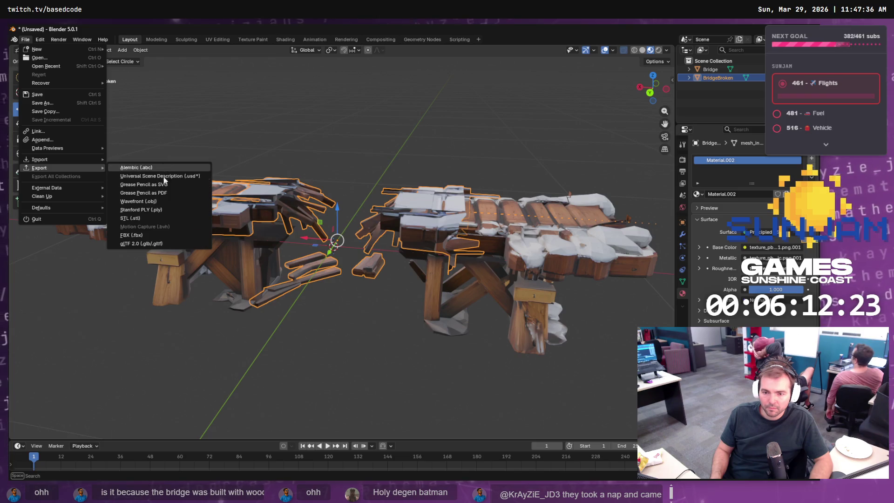
left_click(138, 201)
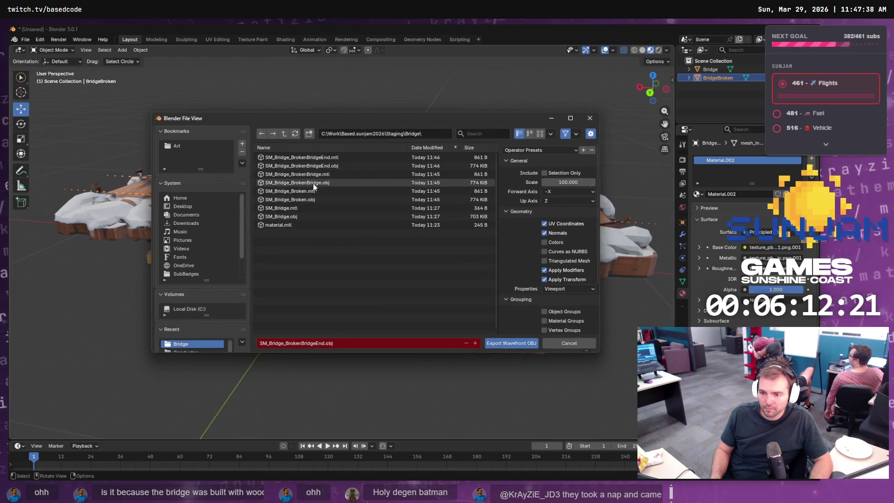
double_click(312, 166)
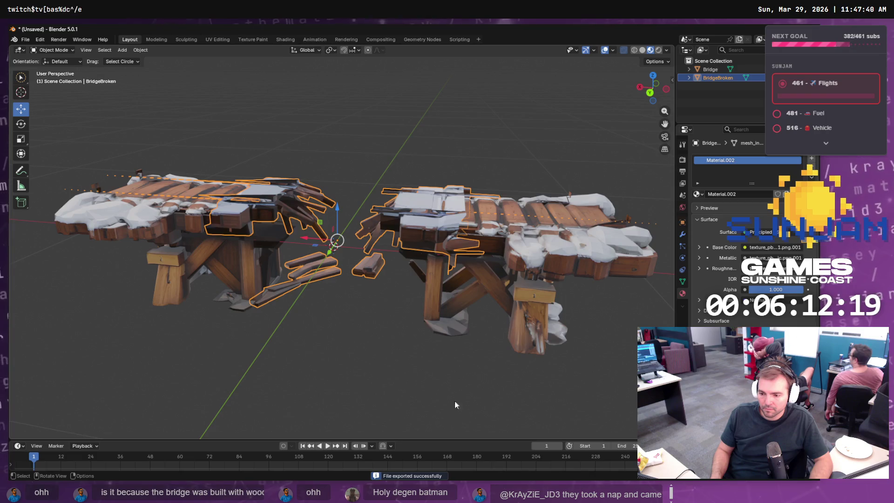
key("alt+Tab")
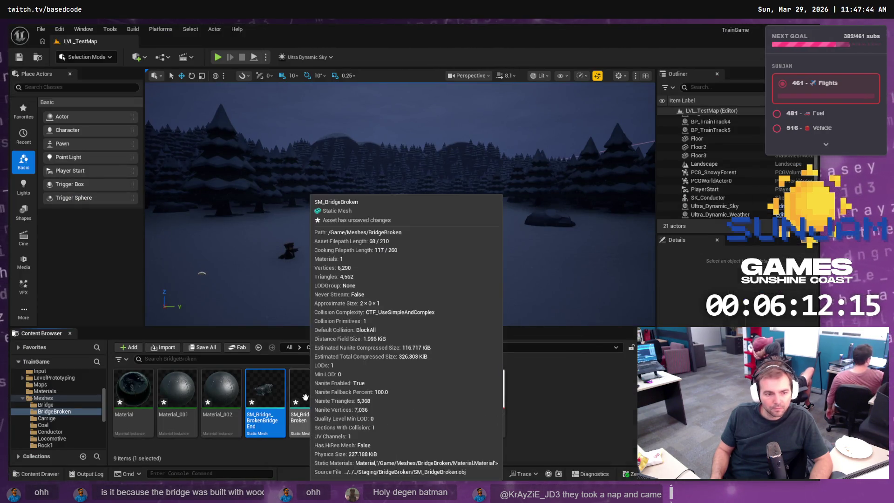
Step: Open the Staging BridgeBroken folder in File Explorer, then return to Blender
key("alt+Tab")
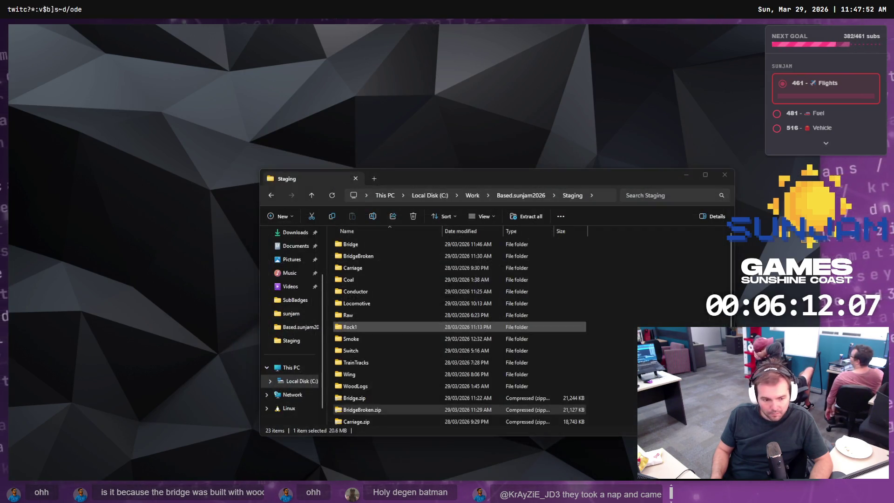
left_click(359, 410)
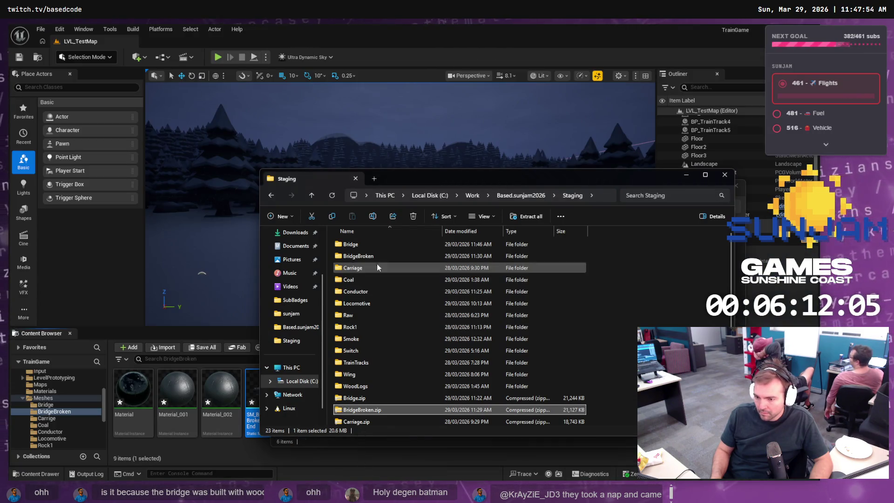
double_click(373, 255)
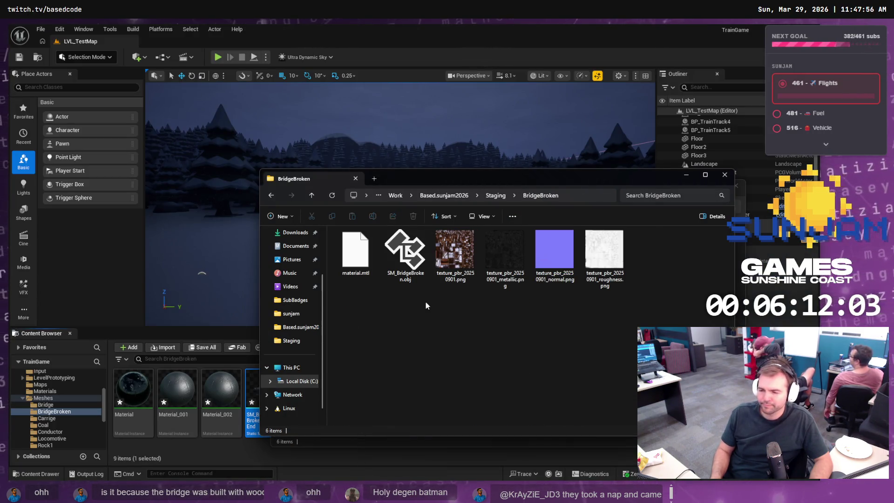
key("alt+Tab")
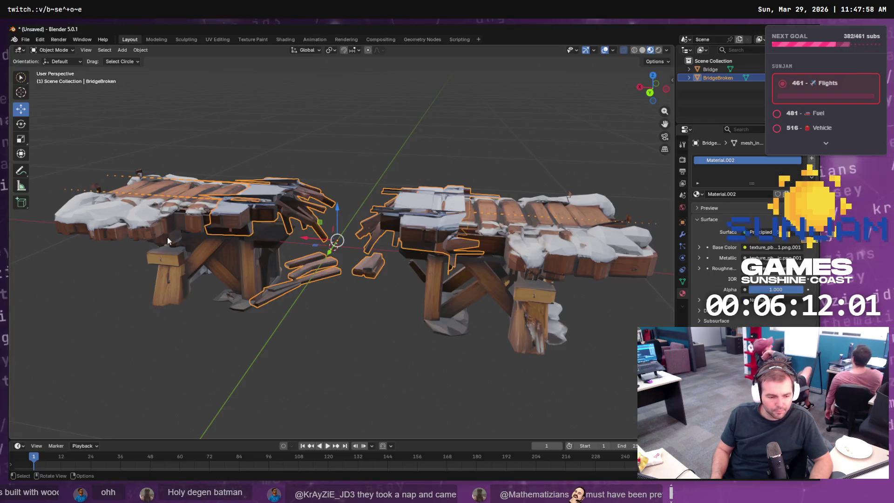
left_click(25, 39)
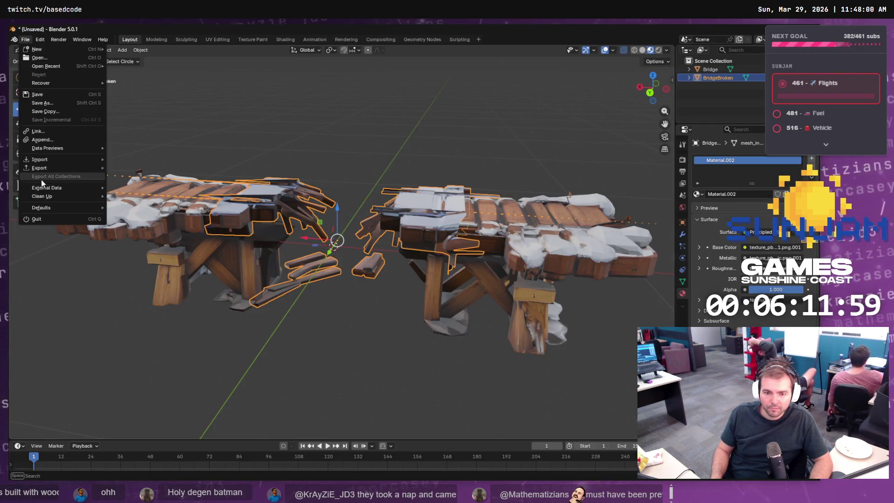
mouse_move(49, 168)
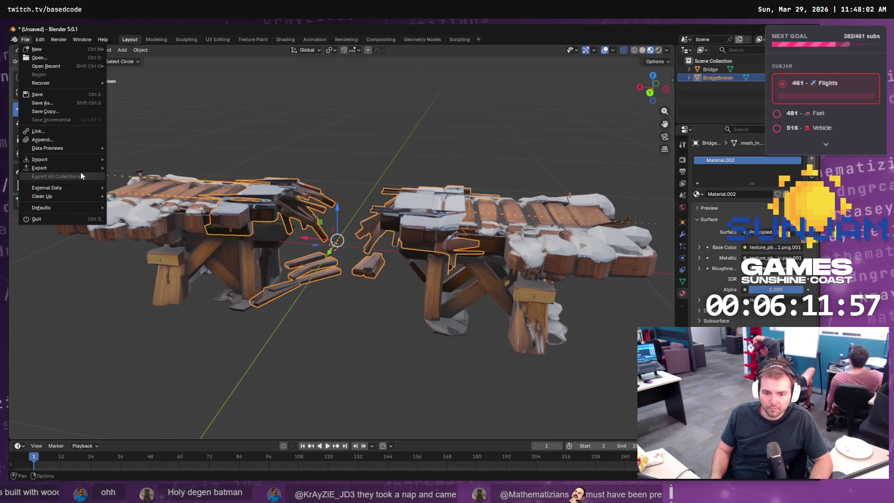
left_click(162, 200)
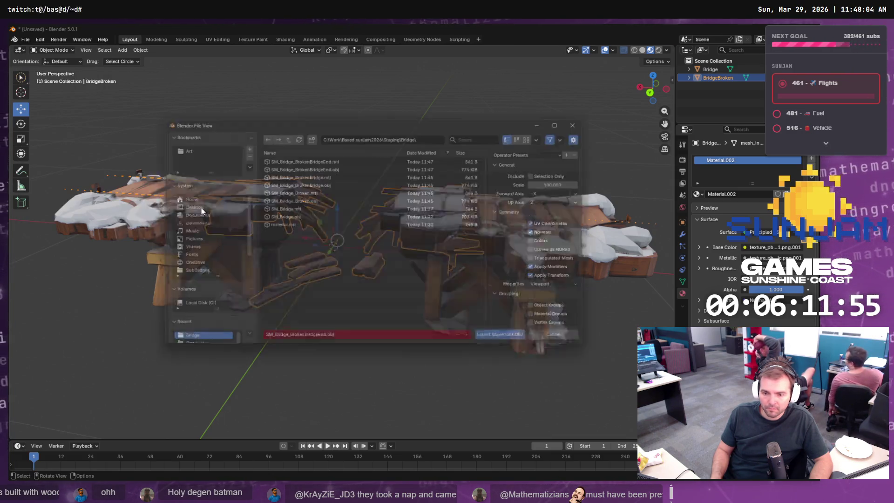
left_click(429, 134)
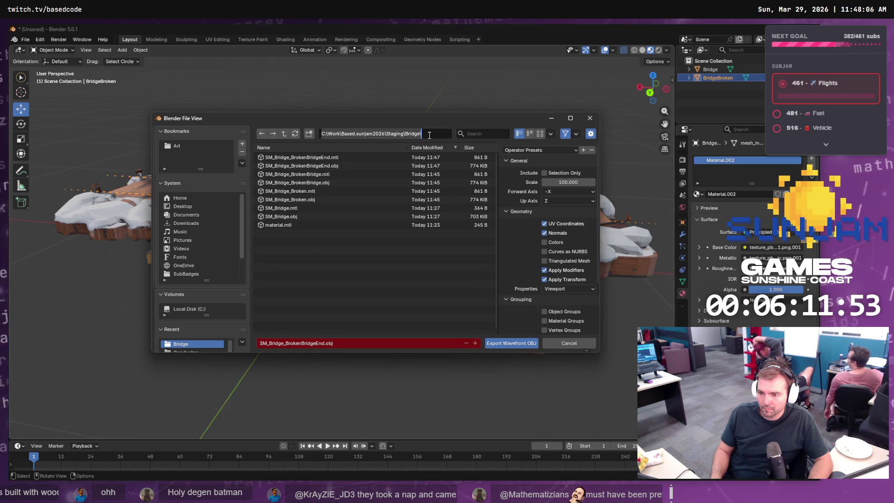
left_click(563, 343)
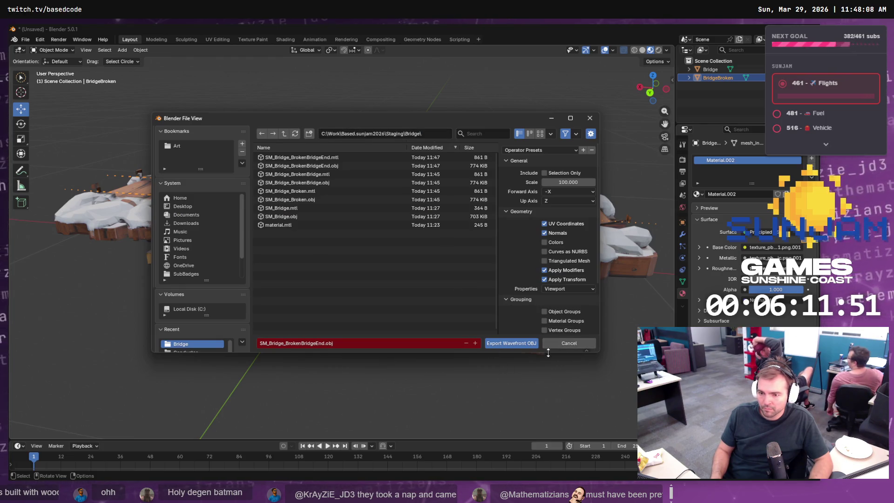
left_click(566, 343)
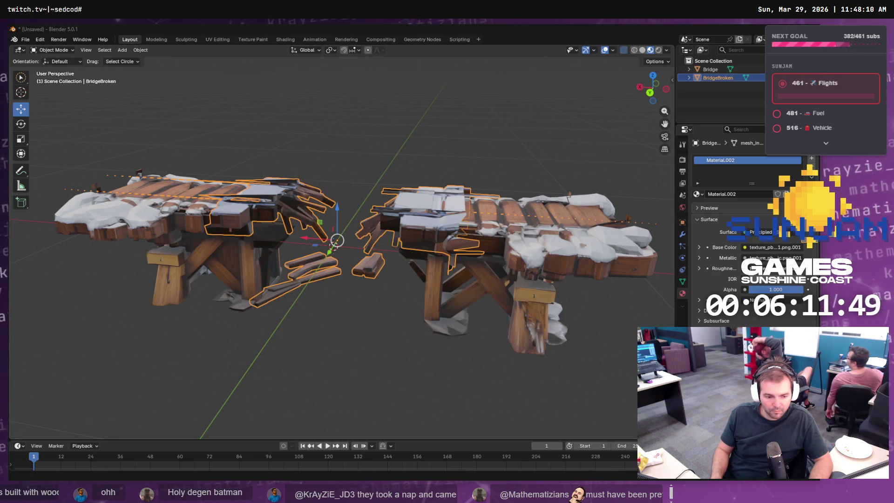
key("alt+Tab")
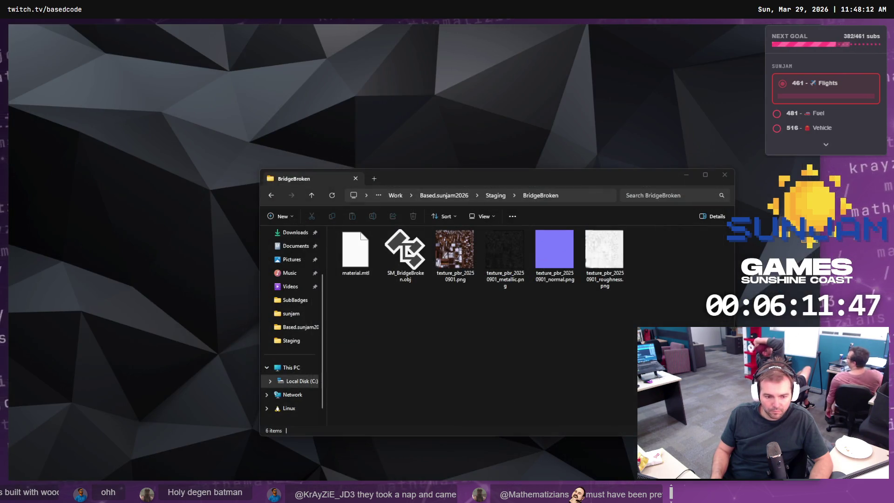
Step: Gather the bridge OBJ files from Staging's Bridge folder into the Staging BridgeBroken folder
left_click(549, 310)
left_click(575, 193)
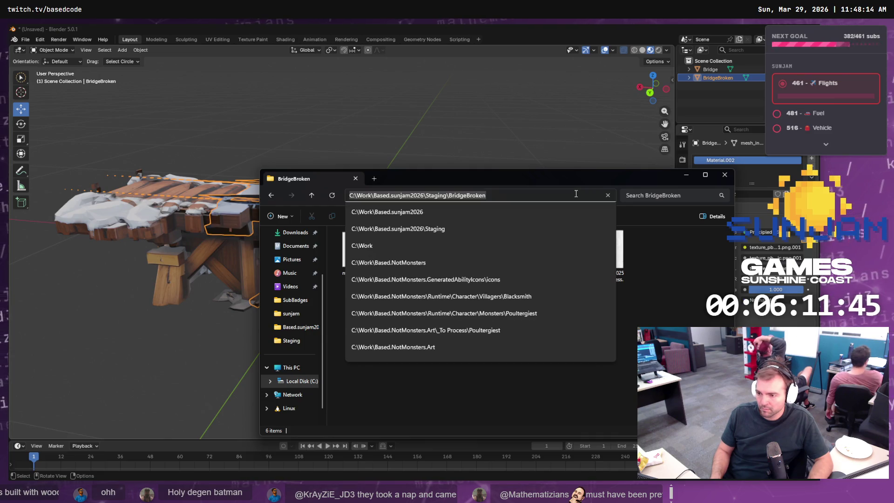
key("Return")
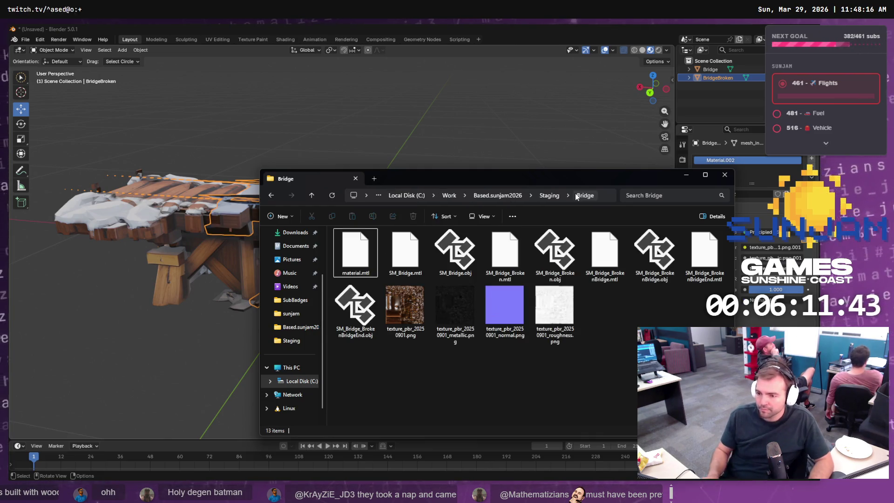
left_click(371, 332)
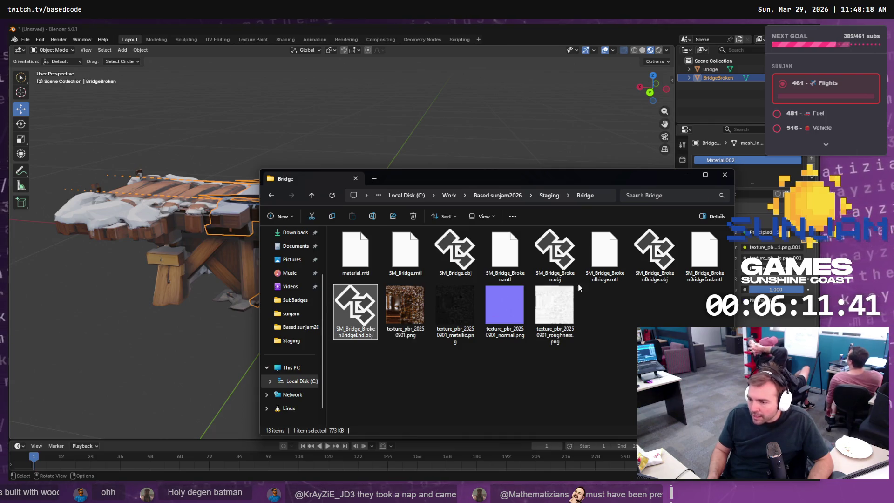
left_click(556, 254, "ctrl")
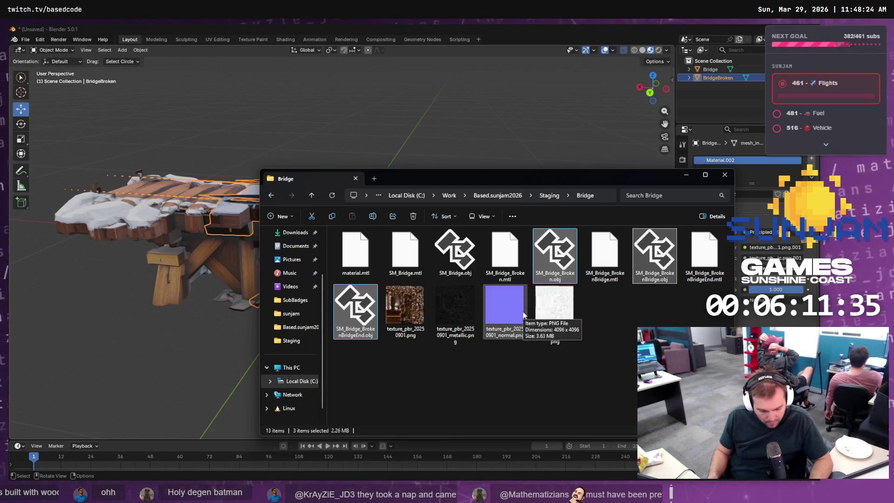
left_click(549, 196)
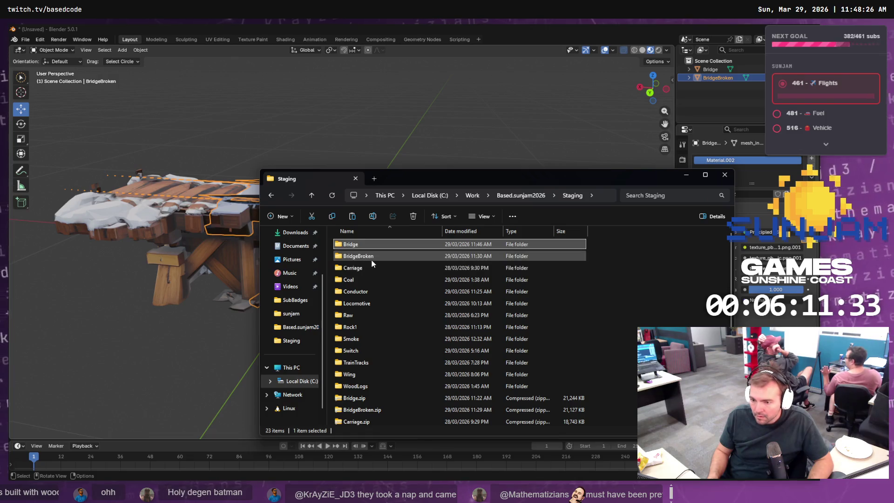
double_click(410, 253)
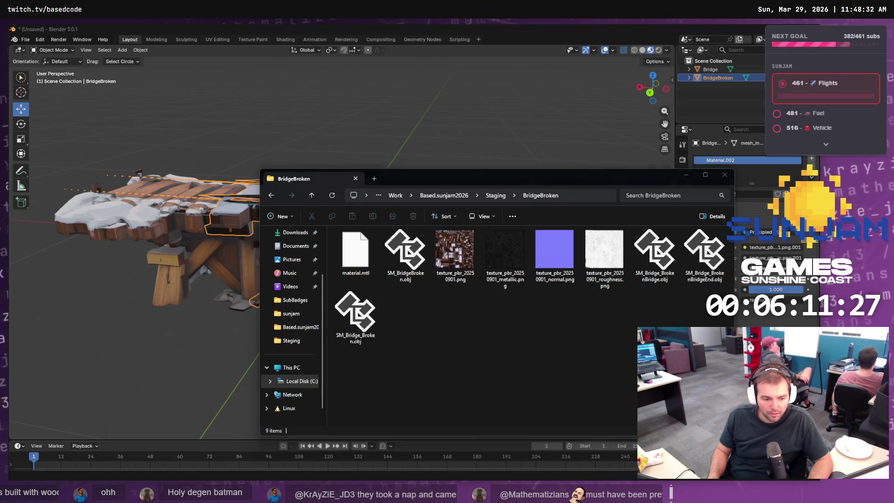
key("alt+Tab")
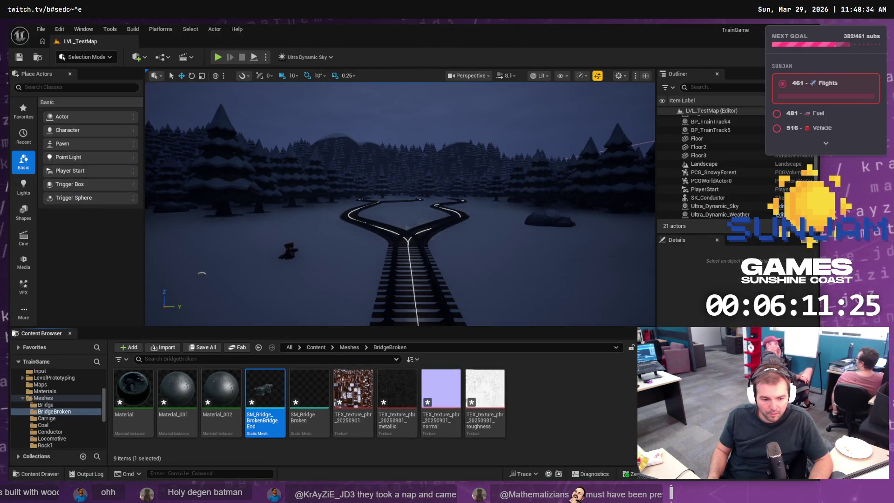
Step: Drag SM_Bridge_BrokenBridgeEnd.obj from Explorer into the BridgeBroken content folder to update the mesh
key("alt+Tab")
left_click(417, 266)
key("alt+Tab")
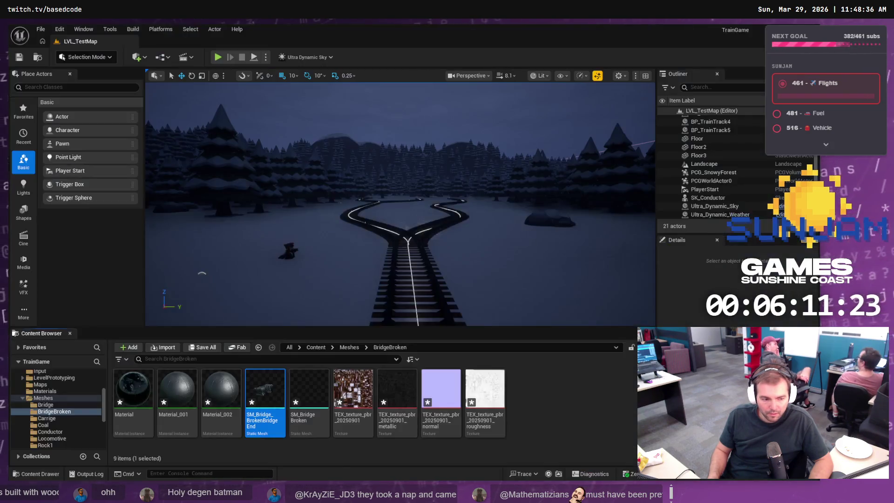
key("alt+Tab")
left_click(713, 280)
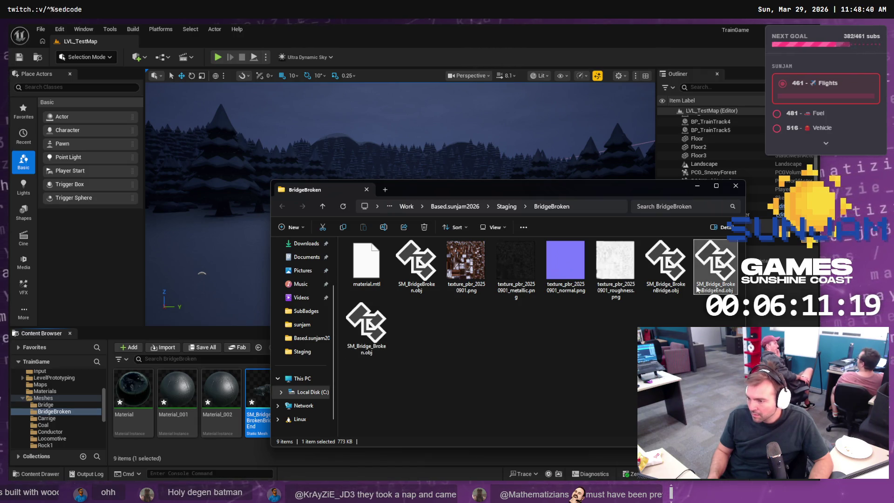
left_click(666, 274)
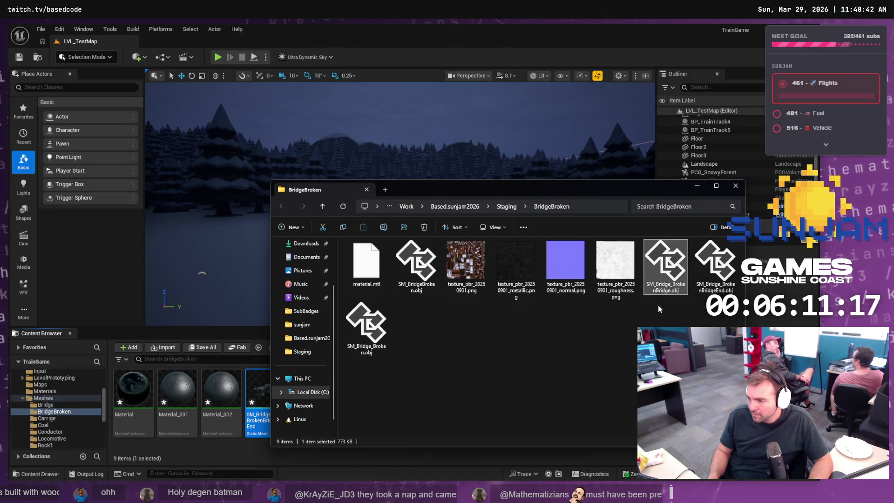
left_click(366, 326)
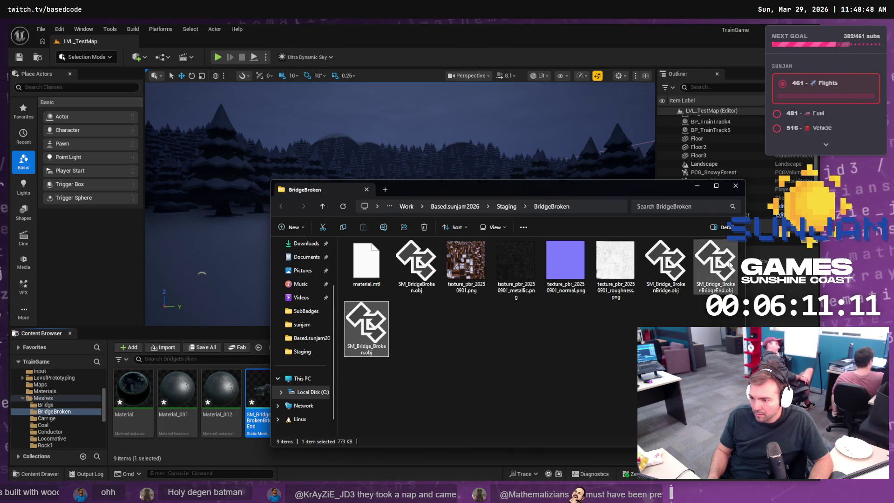
mouse_move(716, 273)
left_mouse_down()
mouse_move(280, 419)
mouse_move(247, 444)
left_mouse_up()
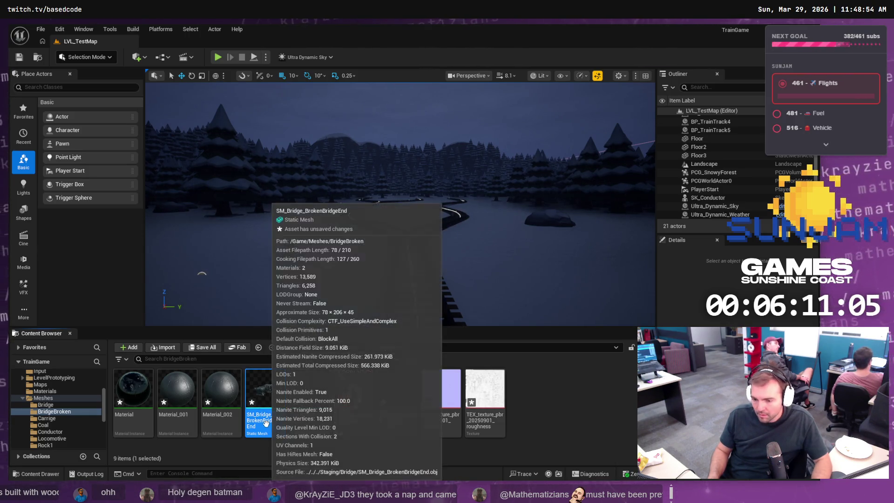
Step: Rename the mesh to SM_Bridge_BrokenEnd
left_click(265, 427)
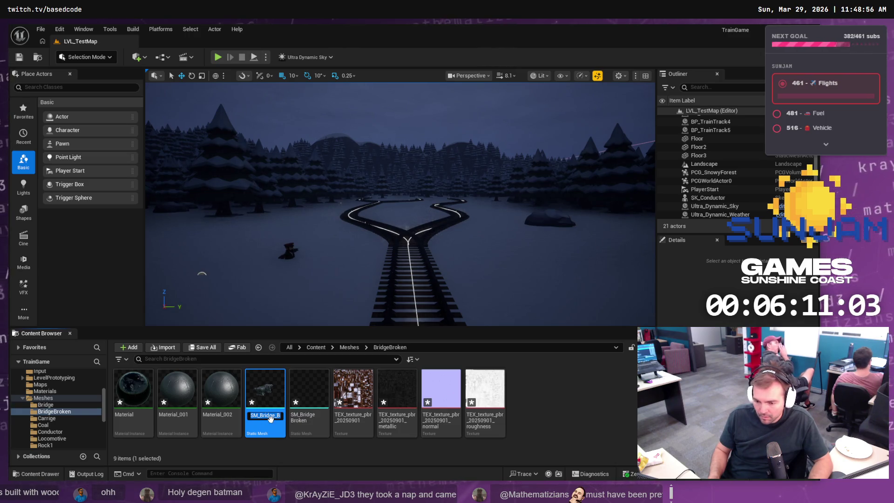
key("End")
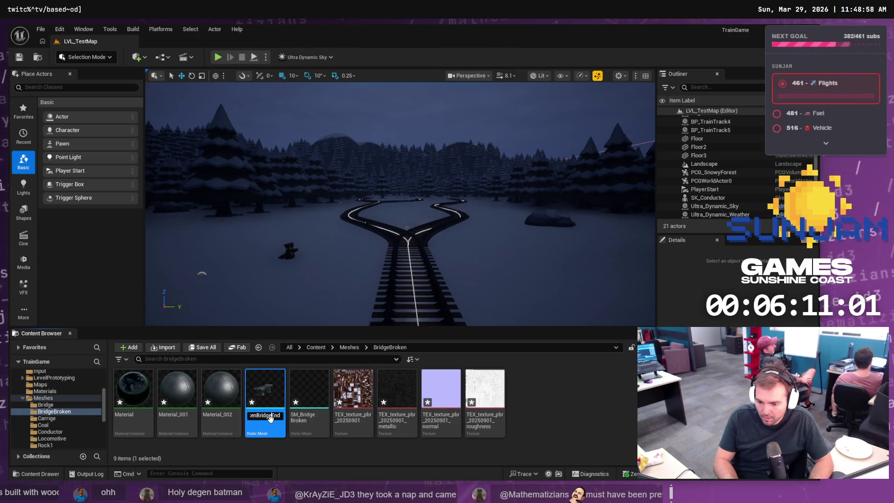
key("BackSpace")
key("Return")
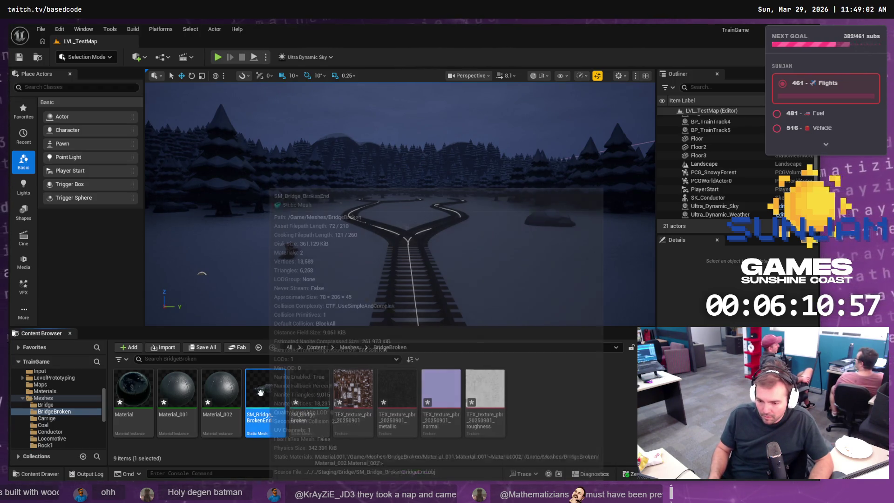
right_click(265, 396)
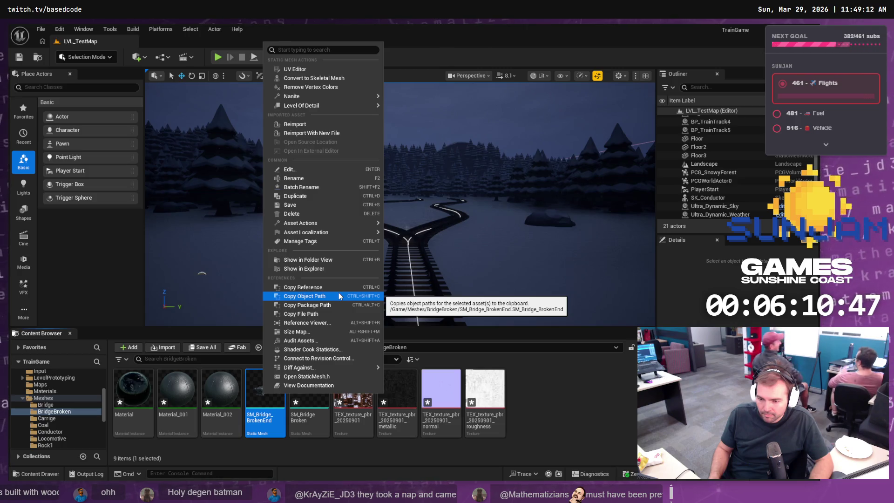
left_click(304, 269)
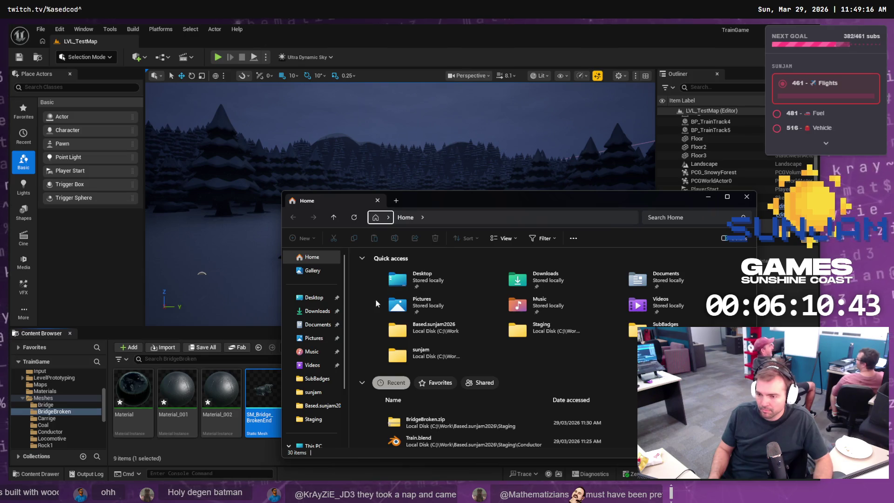
key("alt+Tab")
right_click(267, 393)
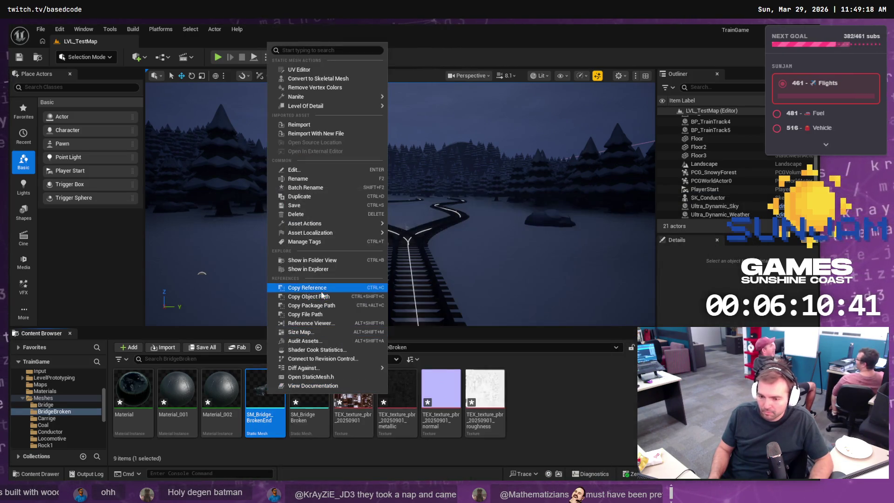
left_click(328, 272)
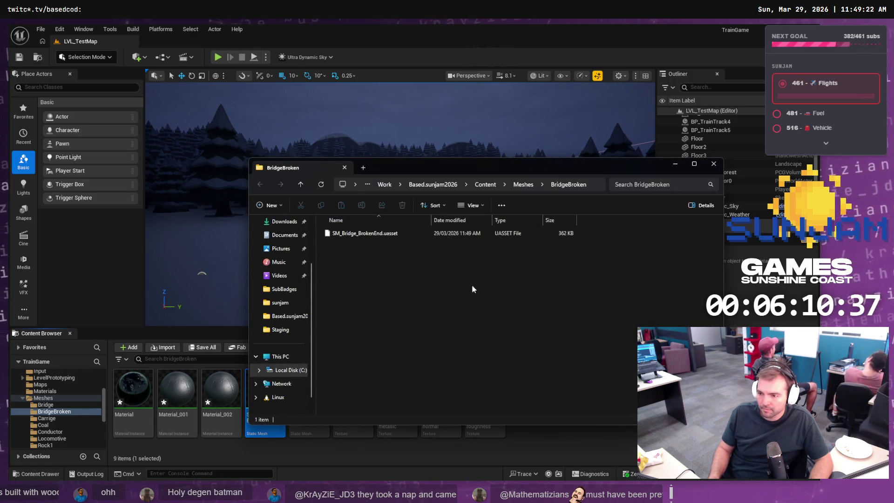
left_click(519, 187)
double_click(351, 245)
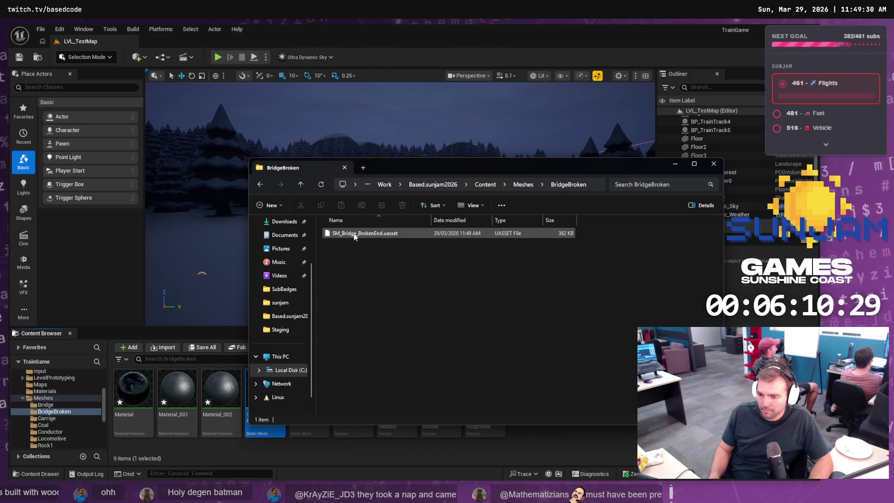
left_click(519, 185)
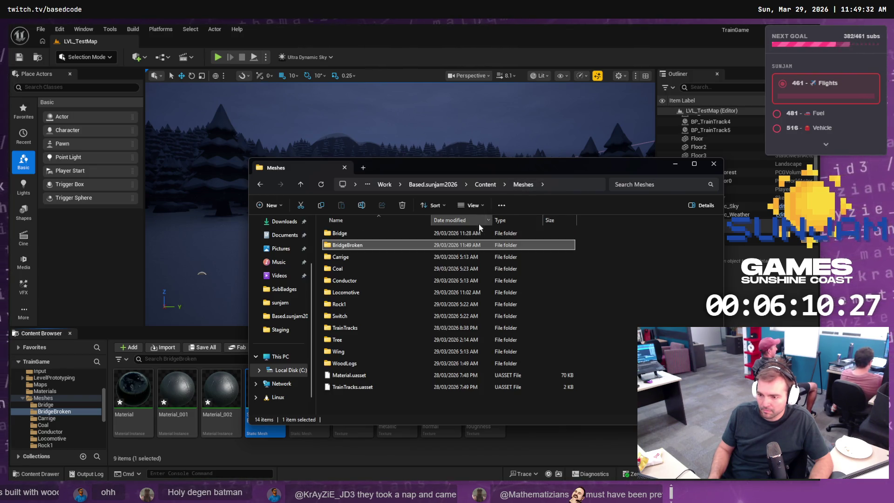
double_click(353, 233)
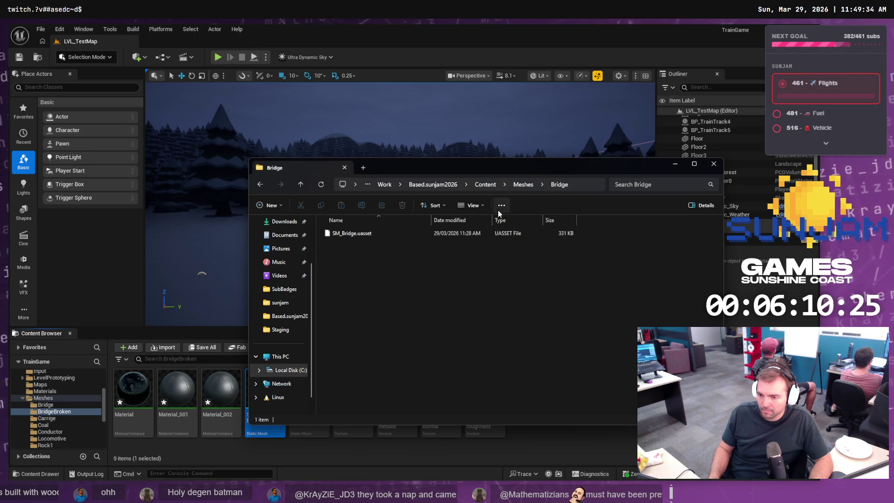
left_click(517, 183)
double_click(369, 245)
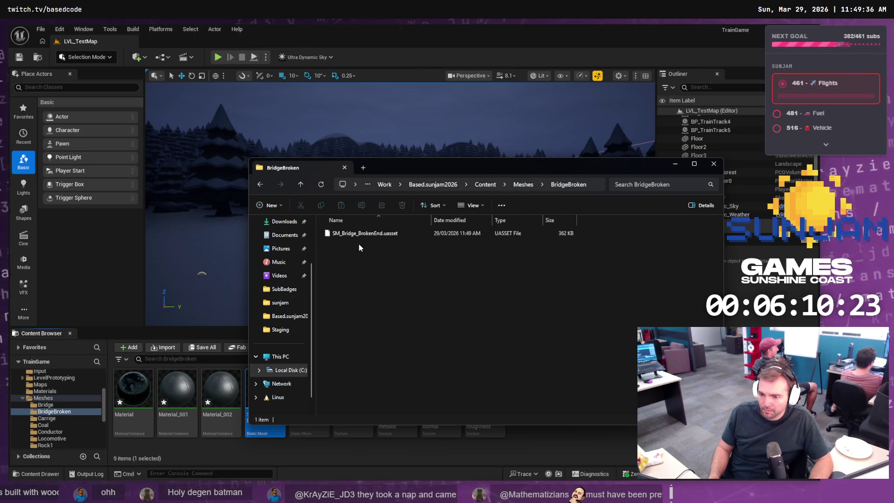
left_click(354, 235)
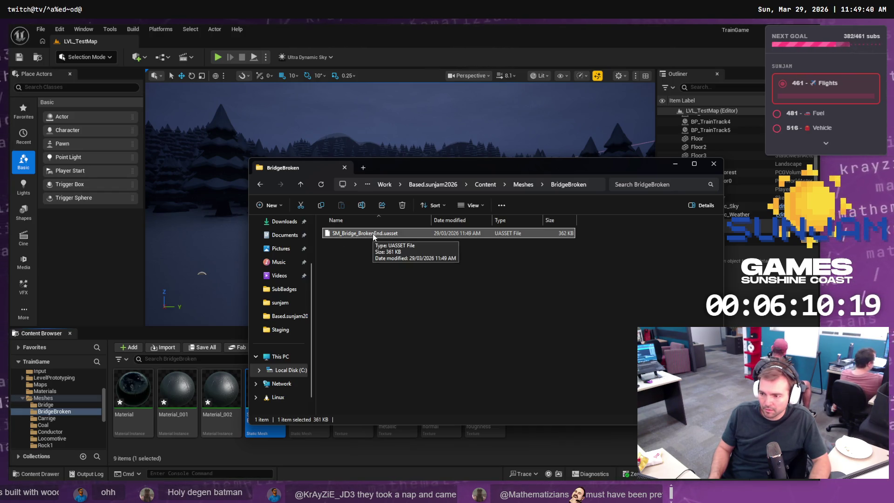
key("F2")
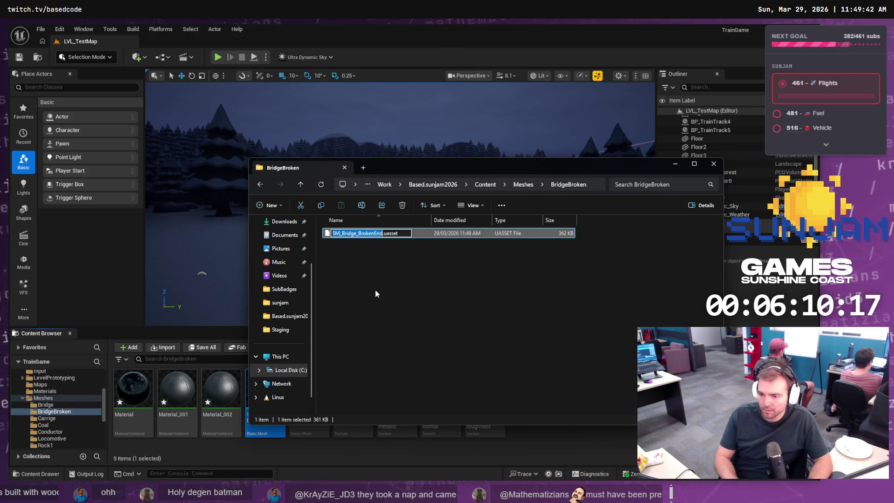
key("Right")
key("Return")
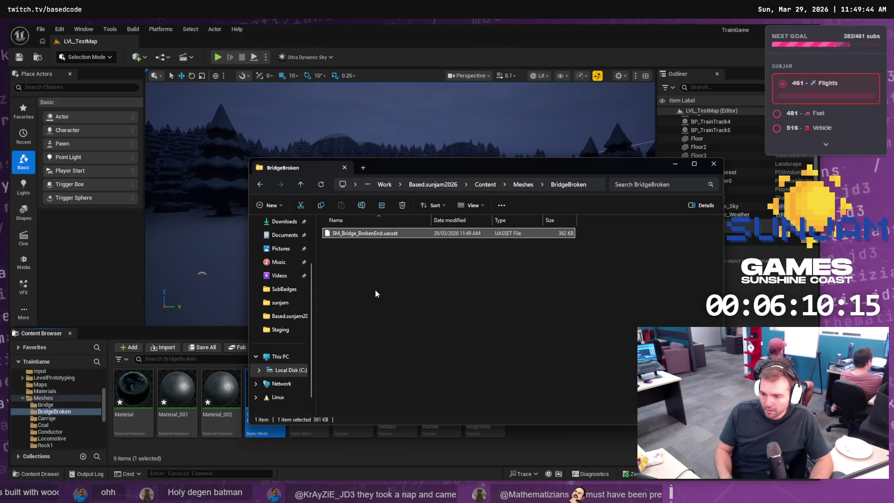
left_click(70, 412)
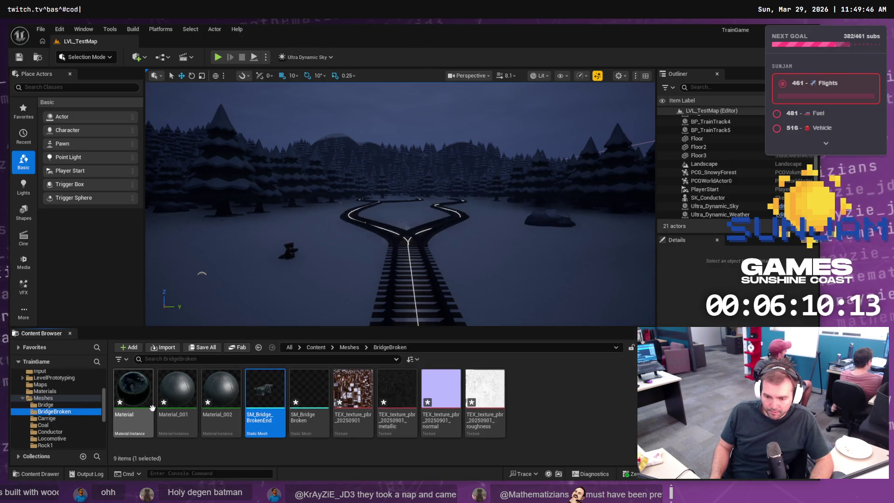
Step: Force-delete the BridgeBroken meshes and materials, keeping two textures, then show the Bridge folder
mouse_move(263, 398)
left_click_drag(551, 402, 122, 410)
right_click(221, 402)
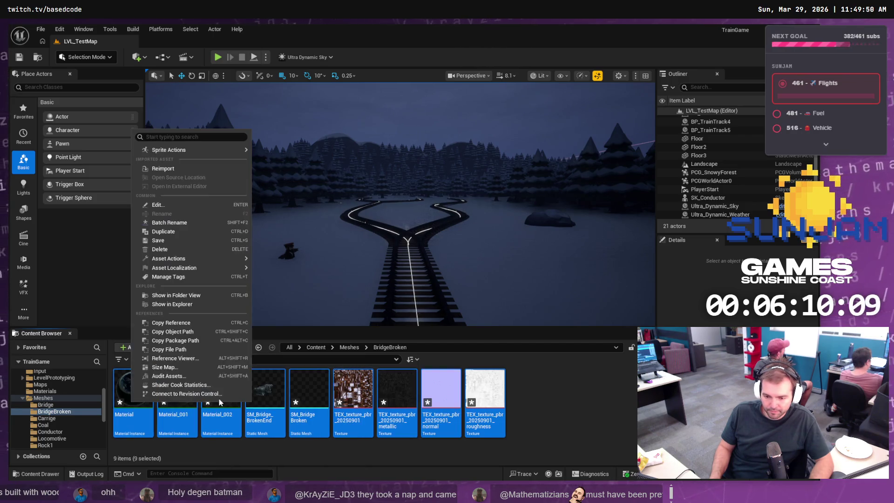
left_click(169, 253)
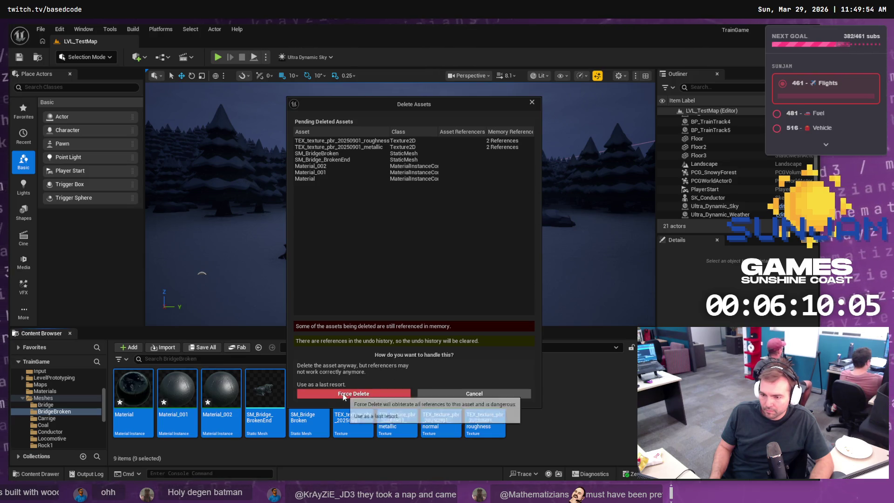
left_click(343, 393)
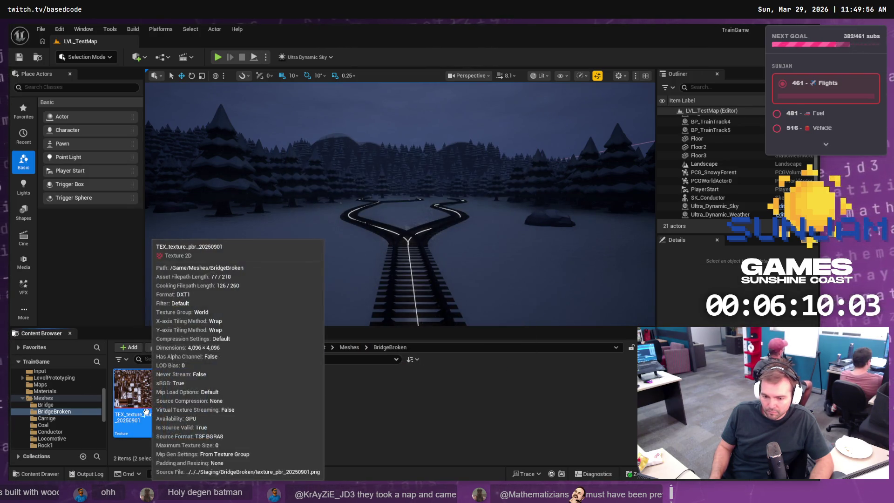
left_click(225, 405)
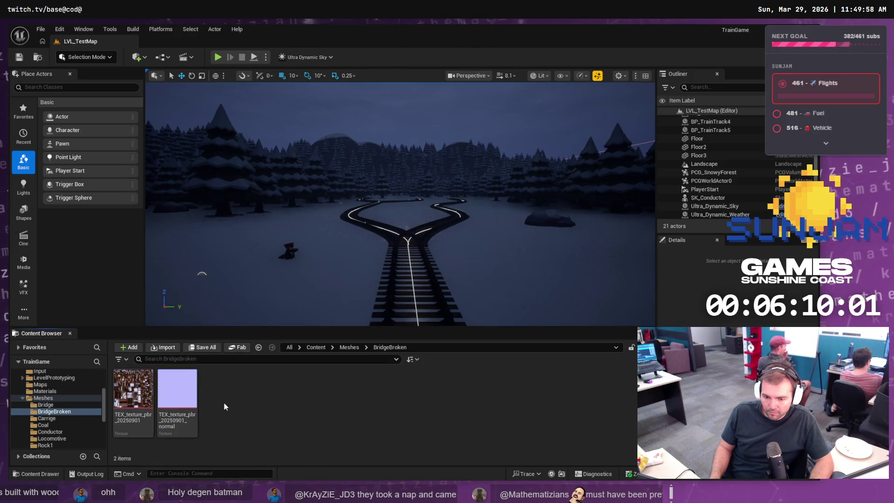
left_click(51, 405)
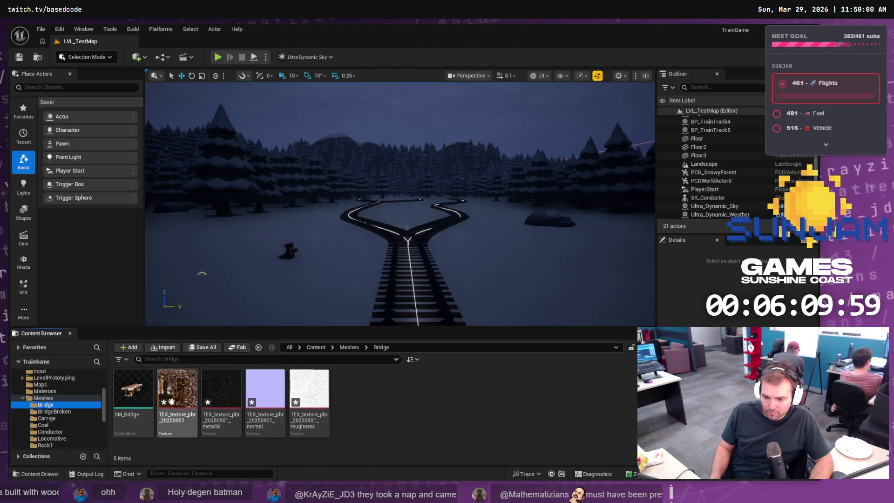
Step: Place SM_Bridge into the level, raise it, and frame the camera on the bridge
left_click_drag(133, 390, 321, 308)
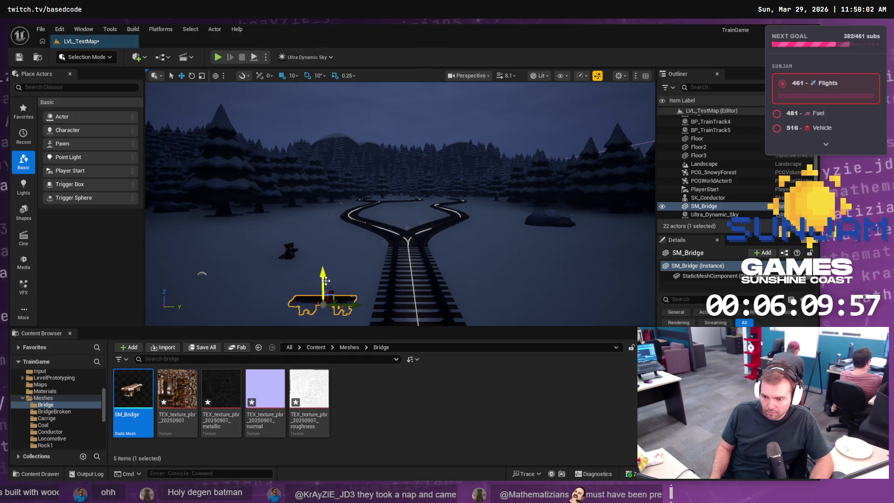
left_click_drag(322, 275, 326, 239)
key("f")
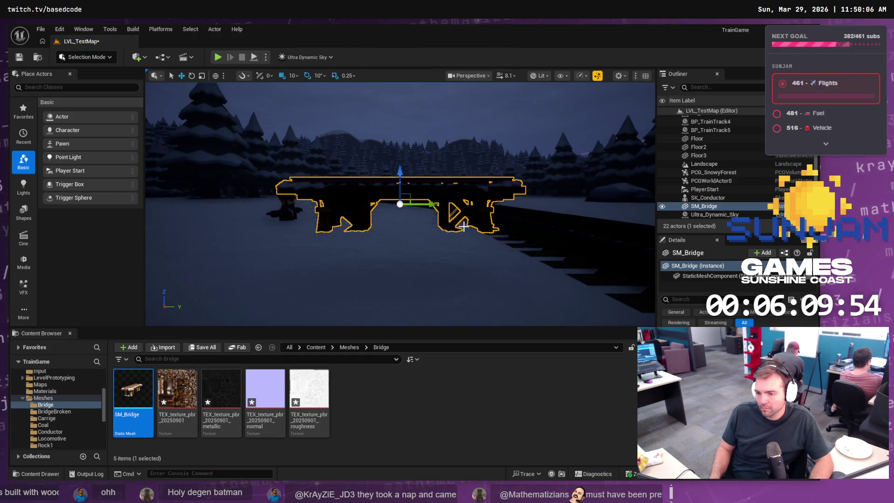
scroll(464, 212, "down", 5)
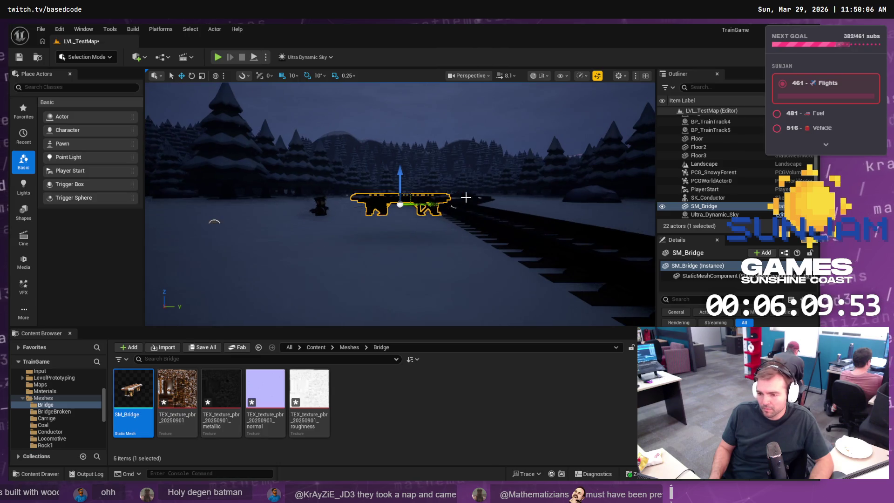
left_click_drag(484, 183, 485, 224)
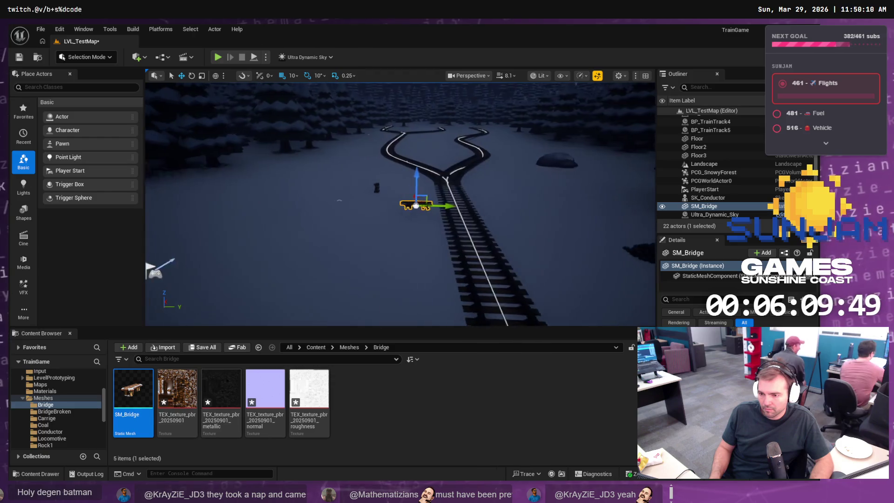
scroll(400, 205, "up", 5)
scroll(401, 205, "down", 5)
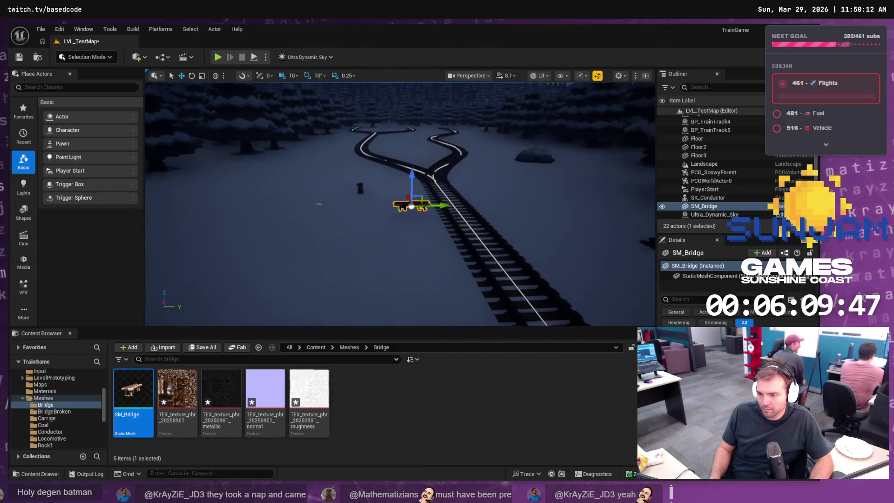
scroll(400, 205, "up", 3)
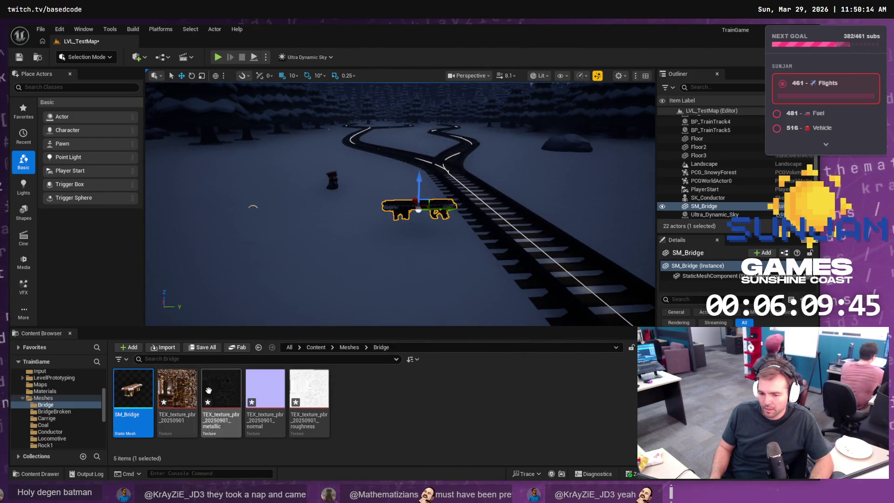
Step: Switch from Unreal to File Explorer and then on to Blender
mouse_move(139, 395)
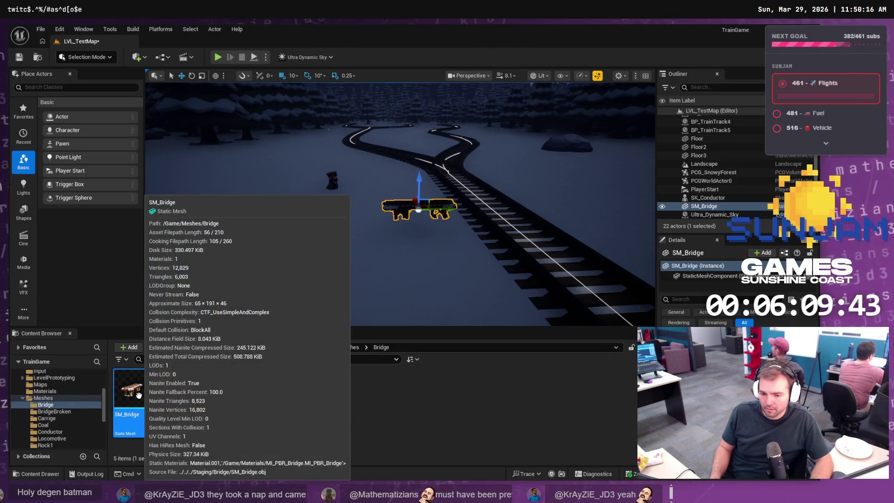
key("alt+Tab")
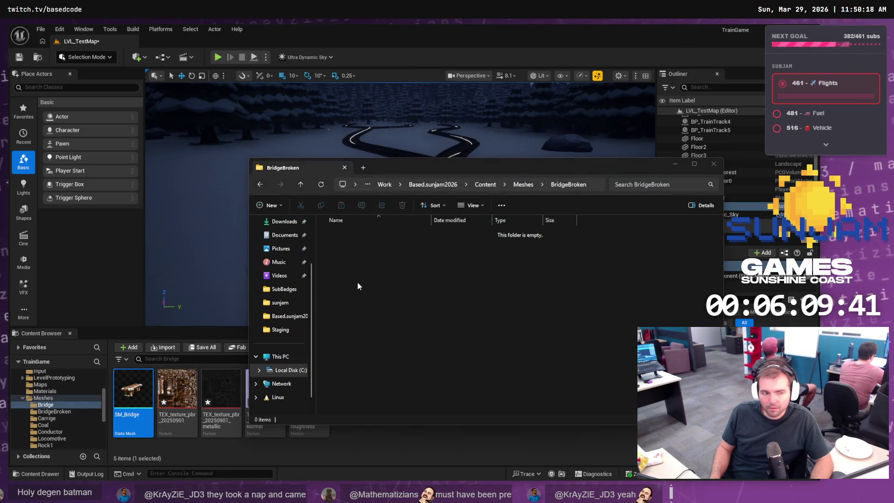
key("alt+Tab")
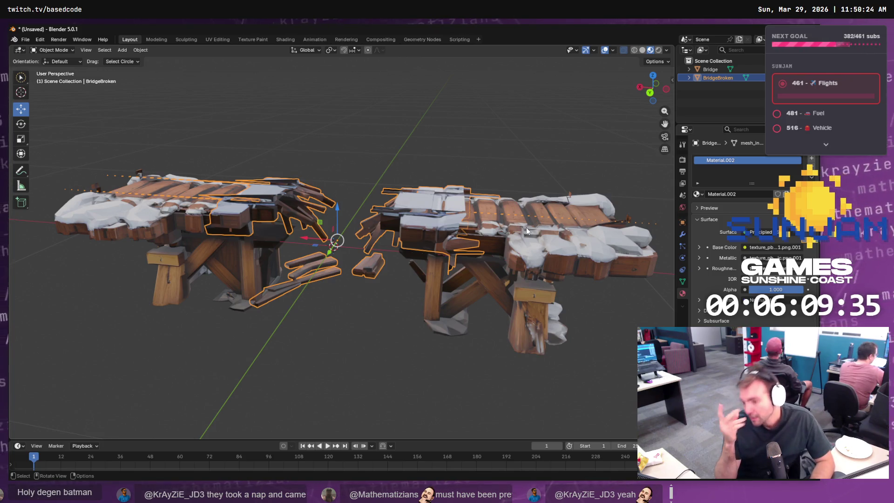
Step: Start a Wavefront OBJ export, go to Staging\BridgeBroken and delete the old exported files
left_click(26, 40)
mouse_move(47, 168)
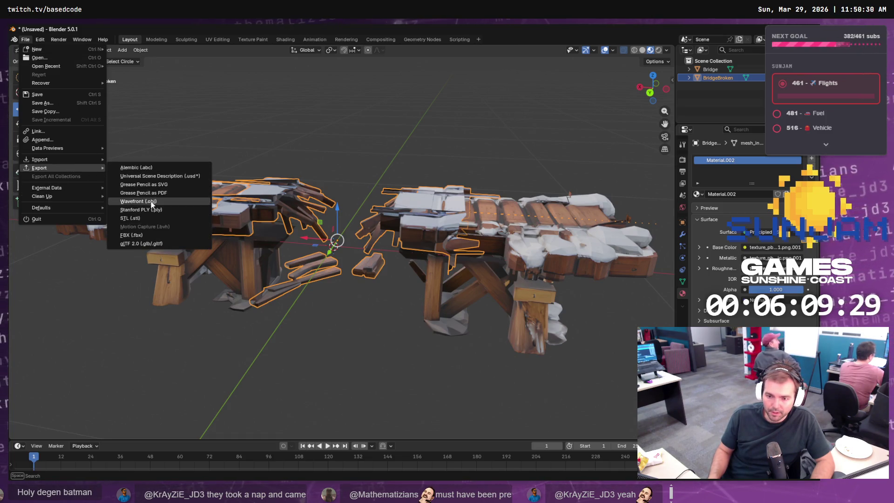
left_click(152, 203)
left_click(426, 134)
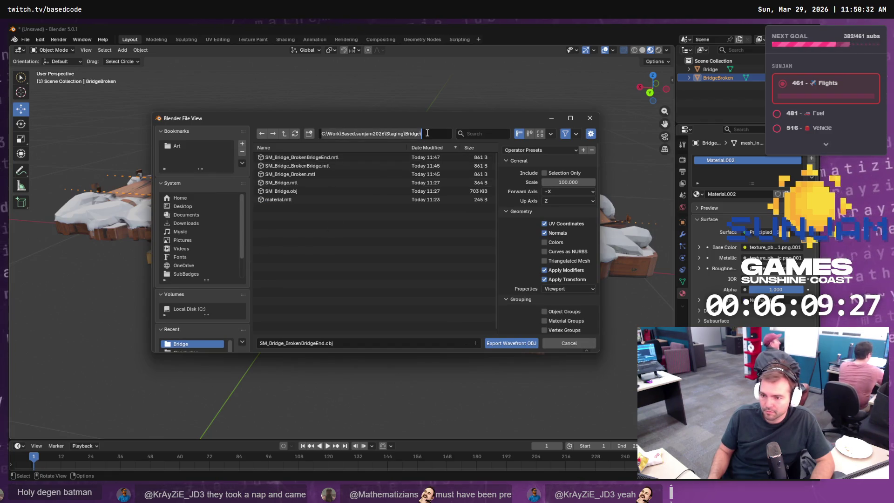
left_click(283, 134)
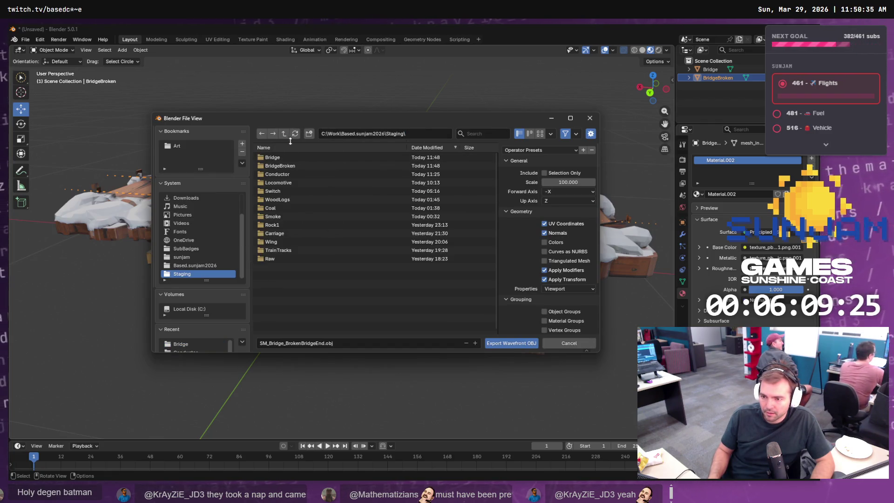
double_click(286, 166)
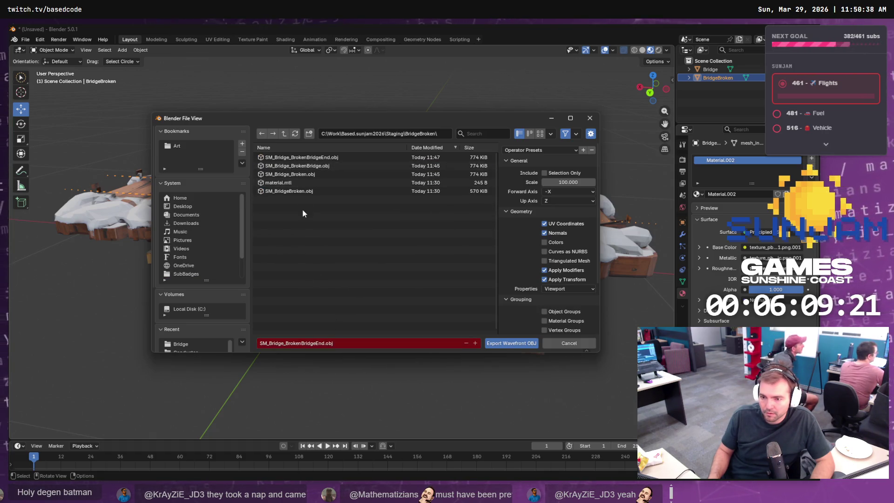
left_click(295, 192)
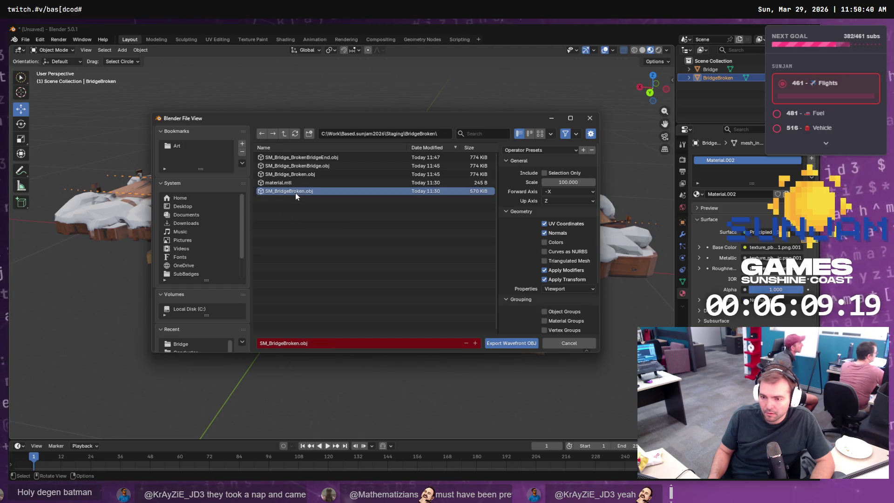
left_click(291, 158)
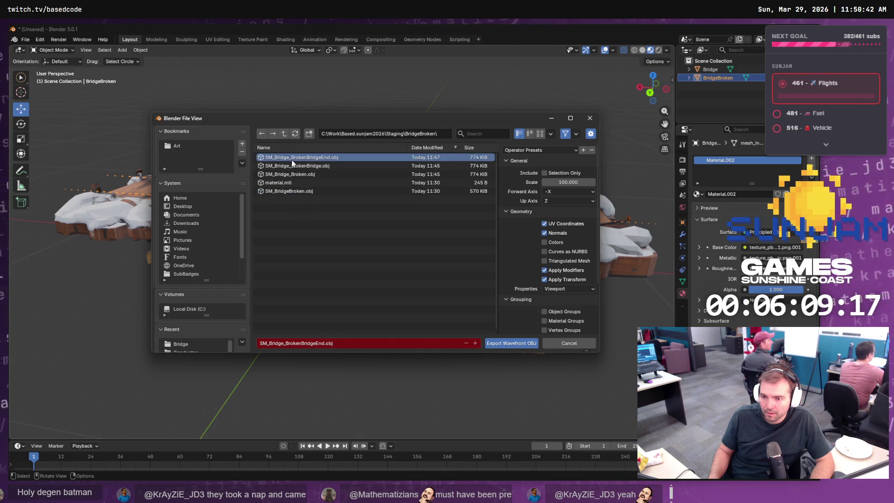
left_click(291, 188, "shift")
right_click(290, 189)
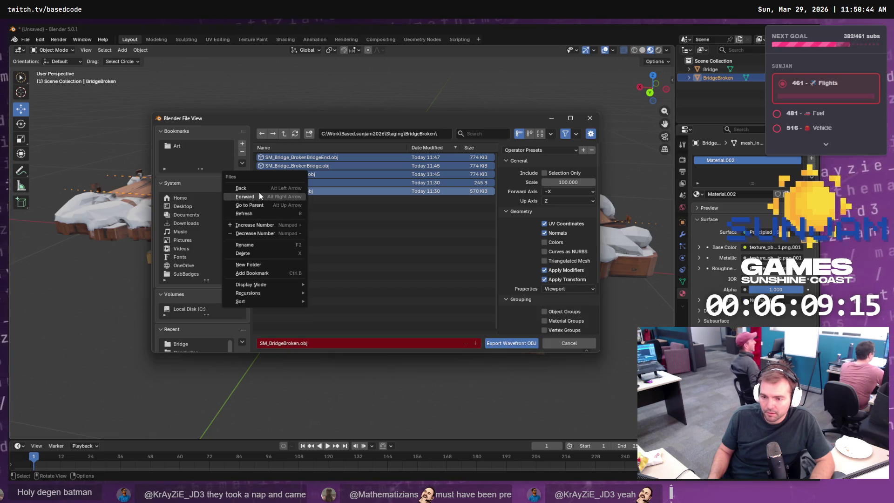
left_click(261, 254)
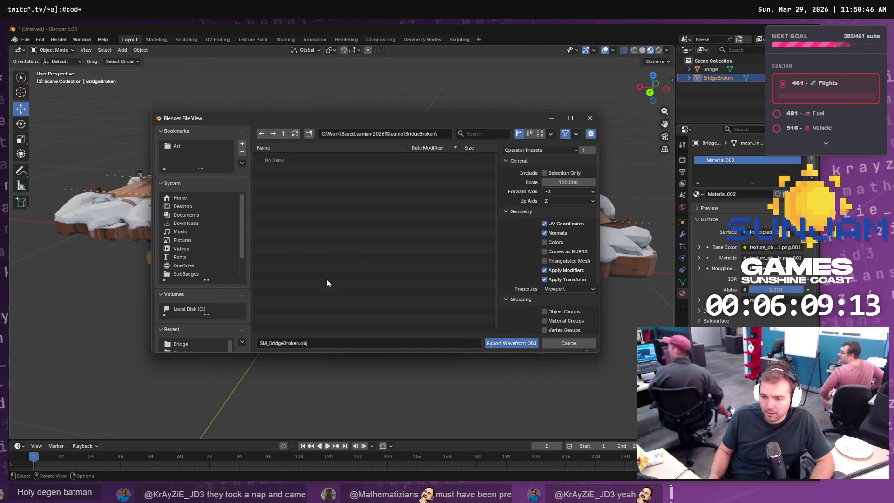
Step: Export the broken bridge mesh as SM_BridgeBrokenEnd.obj
left_click(324, 343)
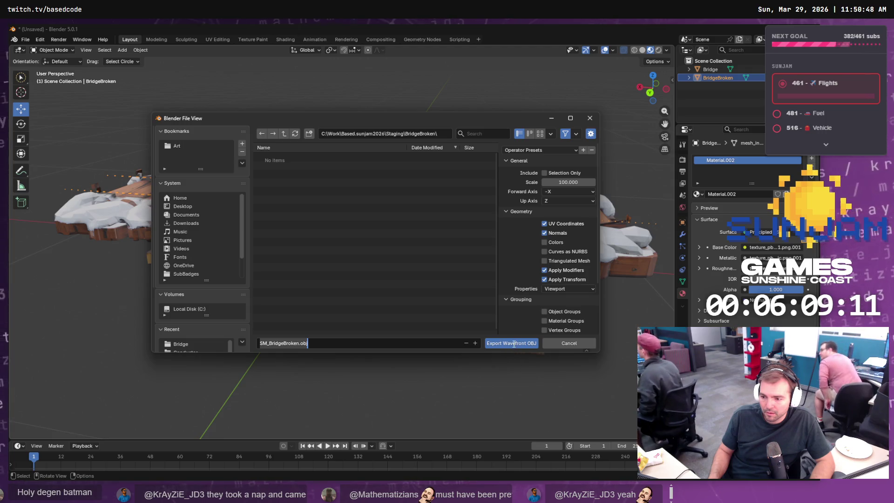
left_click(301, 343)
type("End")
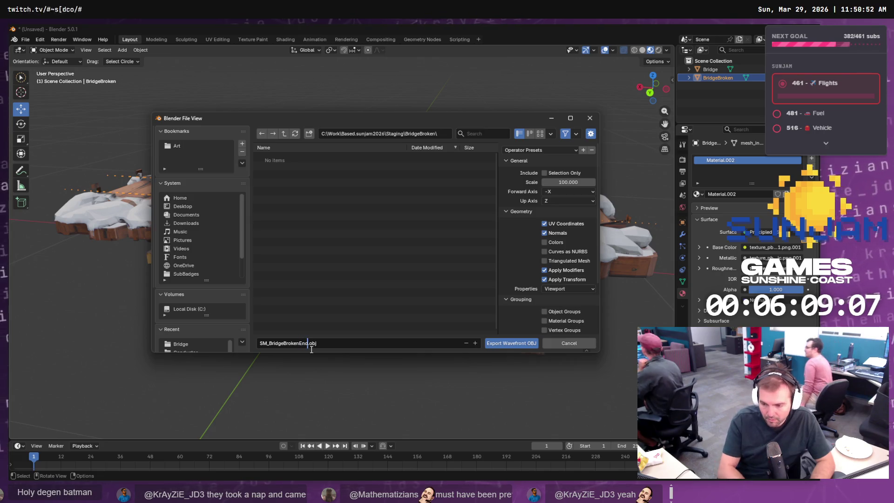
left_click(496, 345)
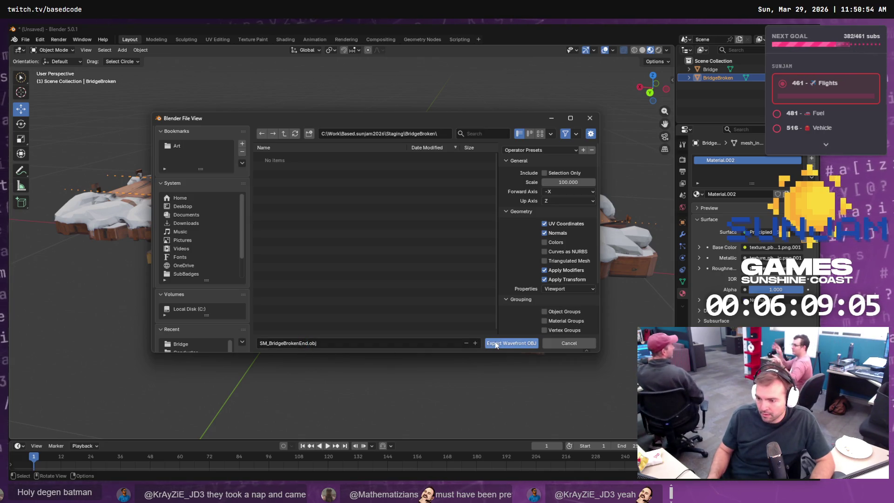
left_click(496, 345)
Step: Make Bridge the active object and export it as SM_BridgeBroken.obj
left_click(714, 71)
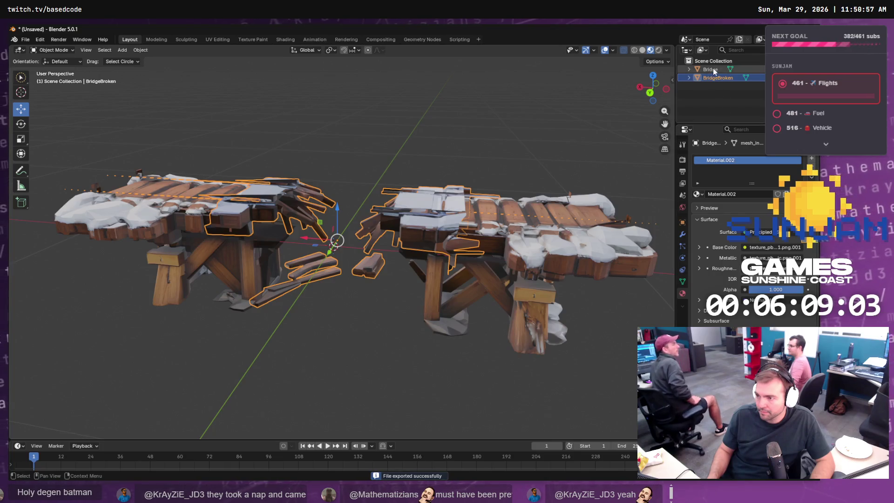
left_click(26, 40)
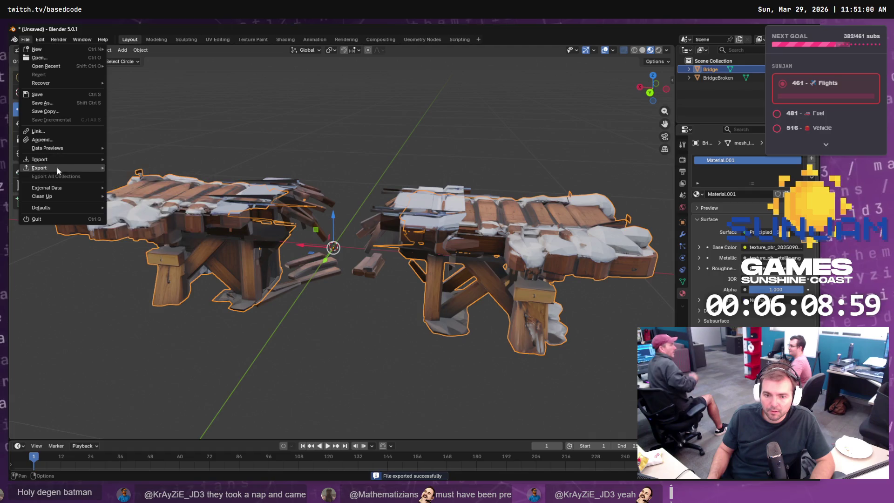
mouse_move(57, 167)
left_click(140, 201)
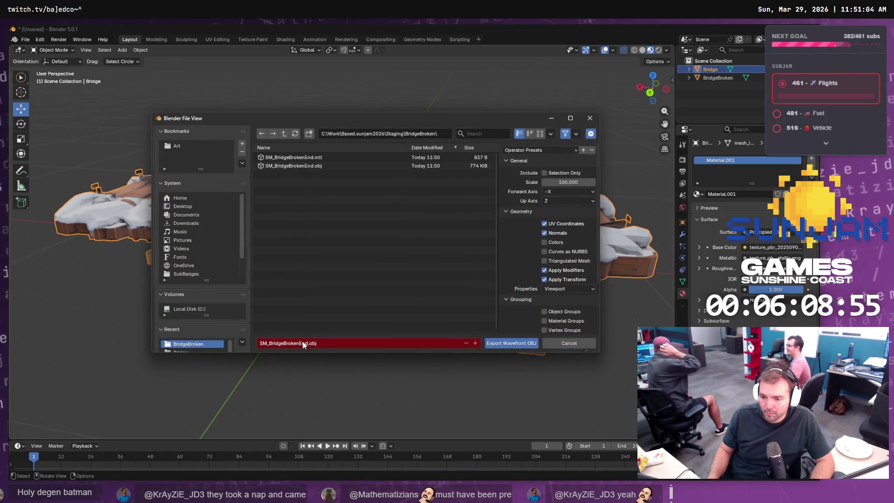
left_click_drag(300, 343, 306, 354)
key("BackSpace")
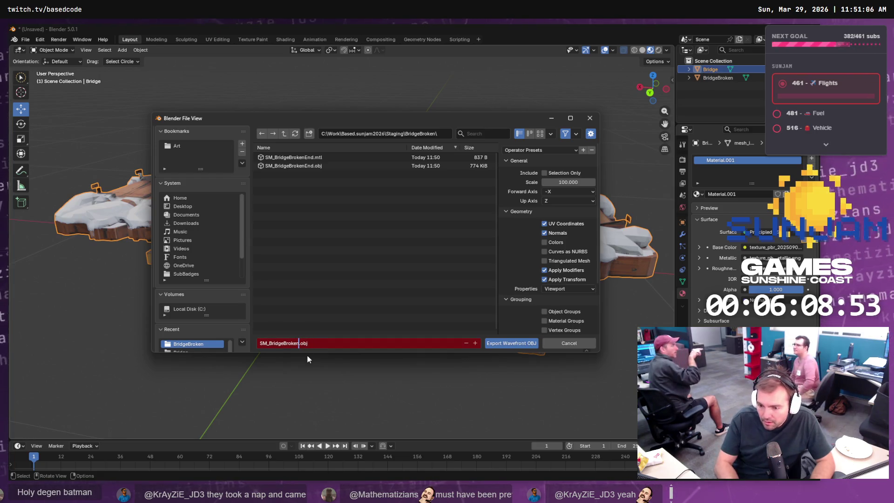
left_click(306, 354)
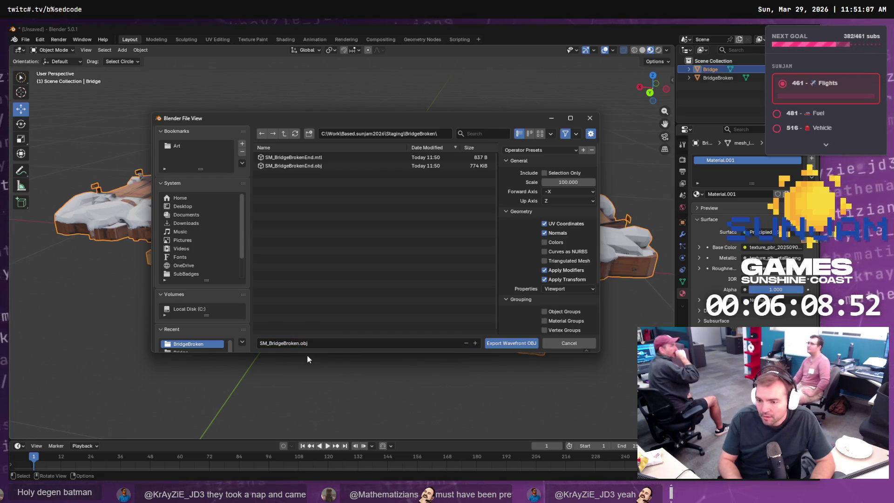
left_click(497, 343)
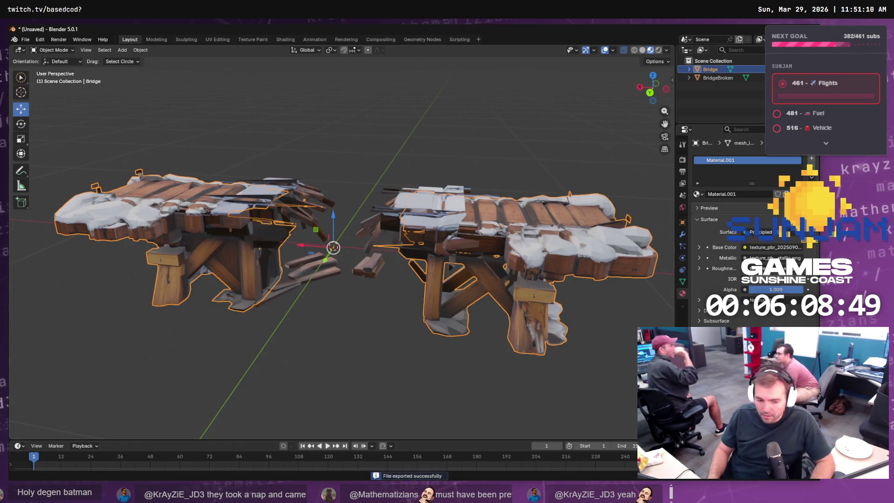
Step: Import SM_BridgeBroken.obj from the staging folder into Unreal's BridgeBroken content folder
key("alt+Tab")
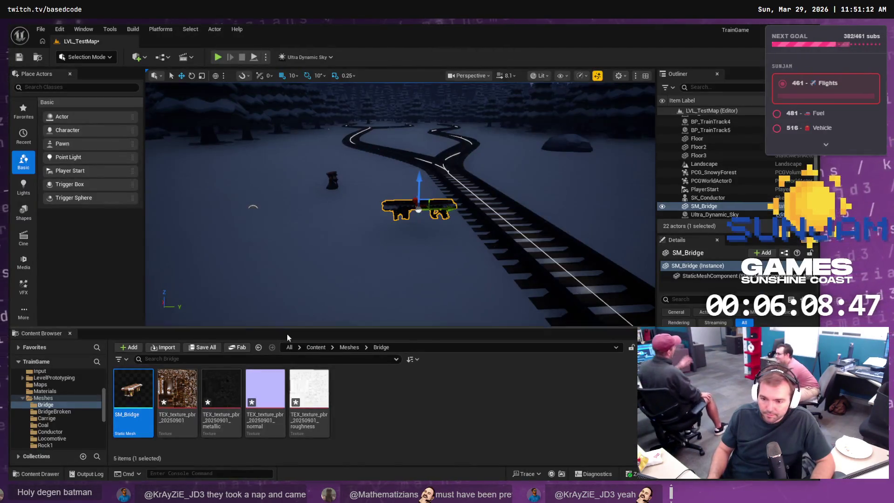
left_click(385, 418)
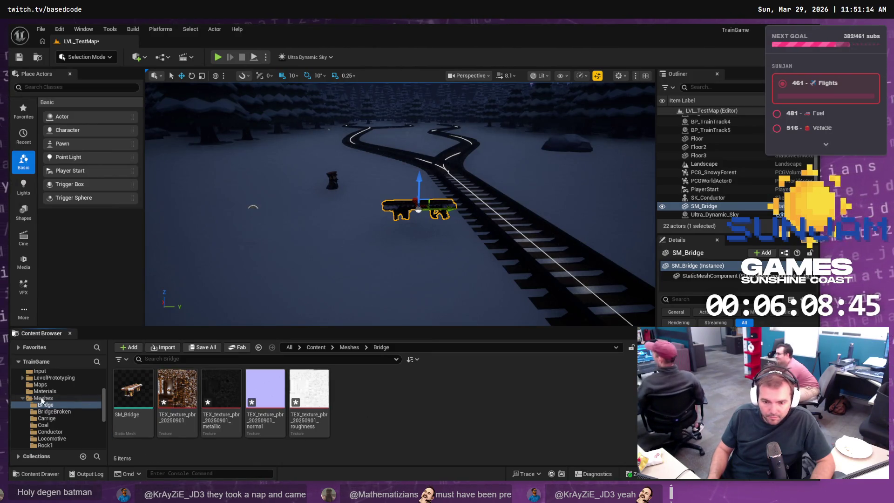
left_click(54, 412)
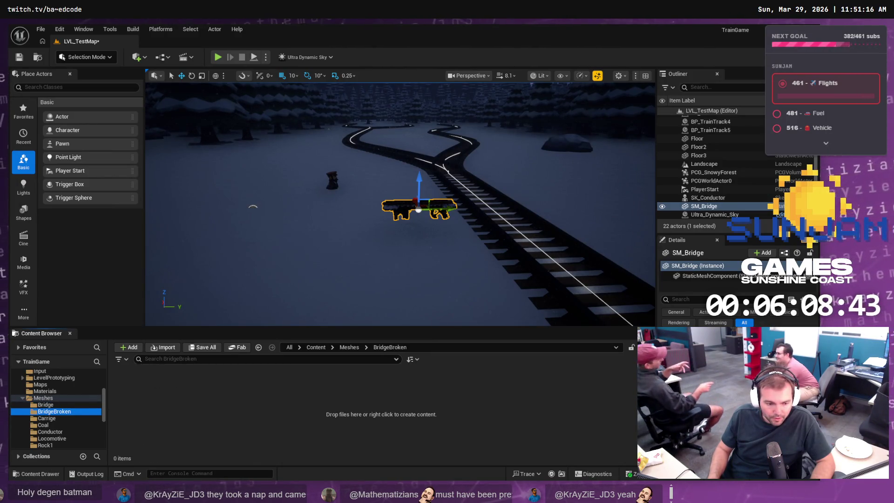
key("alt+Tab")
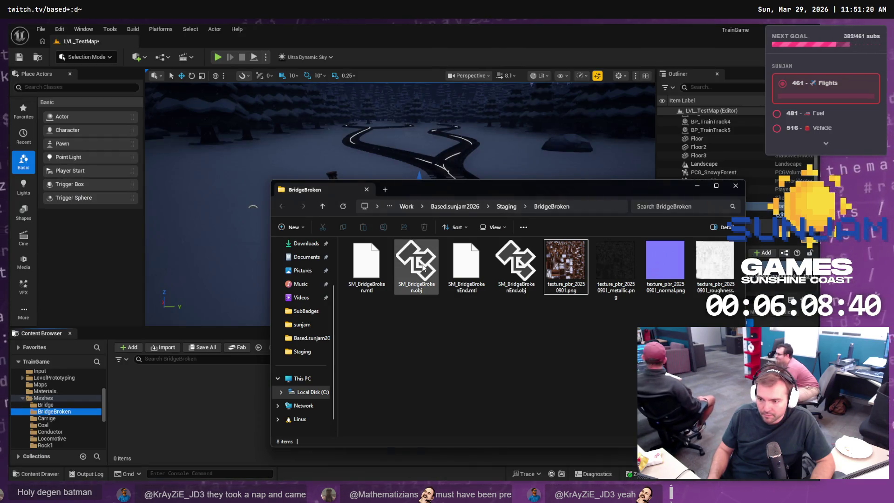
left_click(423, 266)
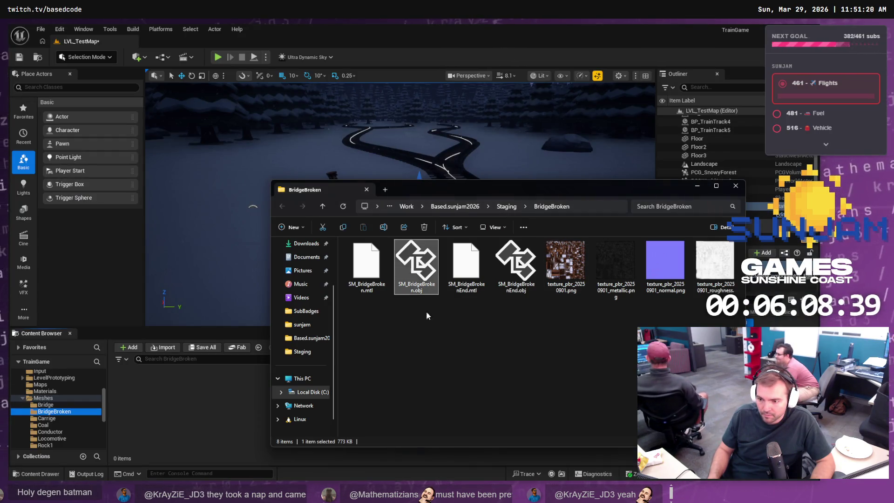
mouse_move(415, 265)
left_mouse_down()
mouse_move(212, 384)
mouse_move(175, 393)
left_mouse_up()
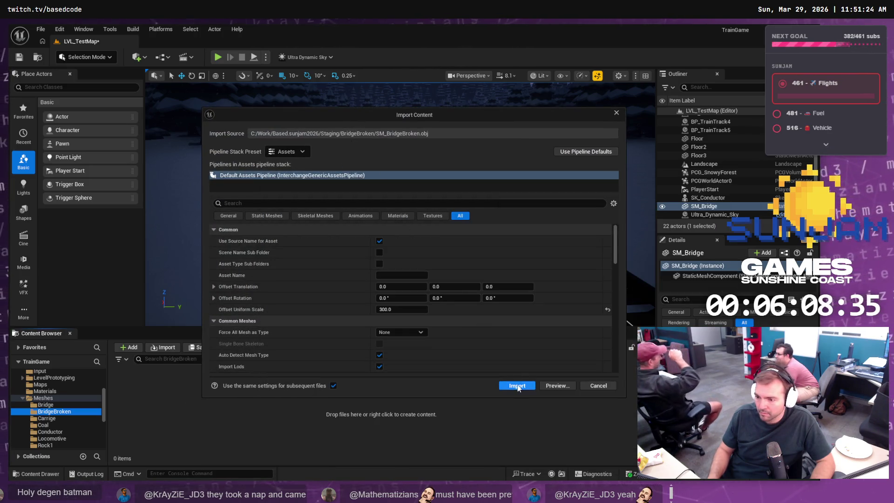
left_click(519, 384)
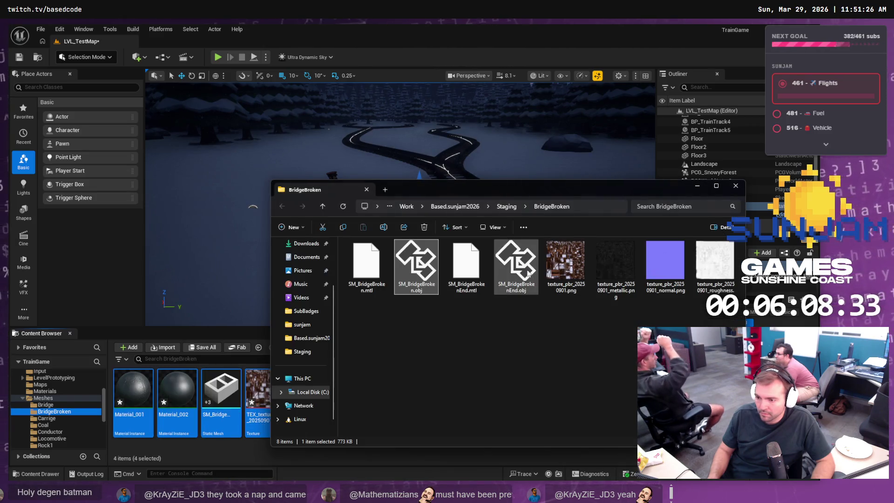
Step: Import SM_BridgeBrokenEnd.obj, overwriting the existing texture, then return to Blender
key("Right")
key("Right")
mouse_move(519, 276)
left_mouse_down()
mouse_move(390, 428)
mouse_move(396, 419)
left_mouse_up()
left_click(515, 387)
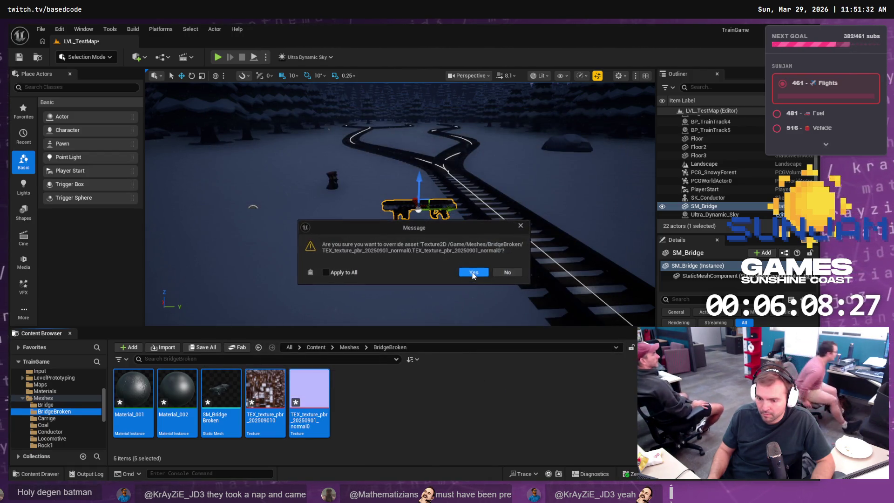
left_click(474, 273)
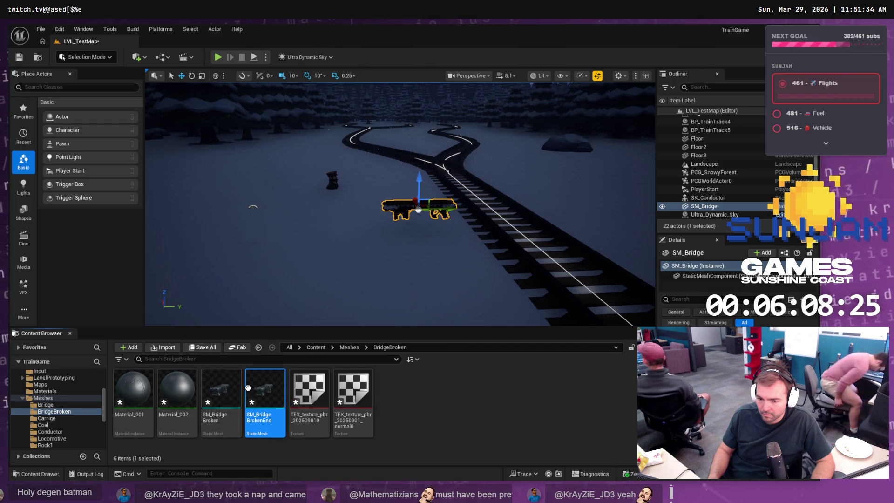
key("alt+Tab")
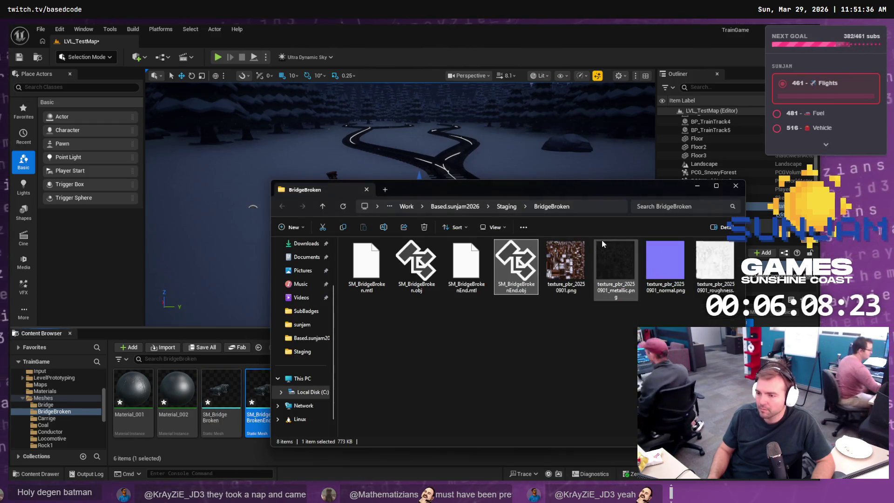
key("alt+Tab")
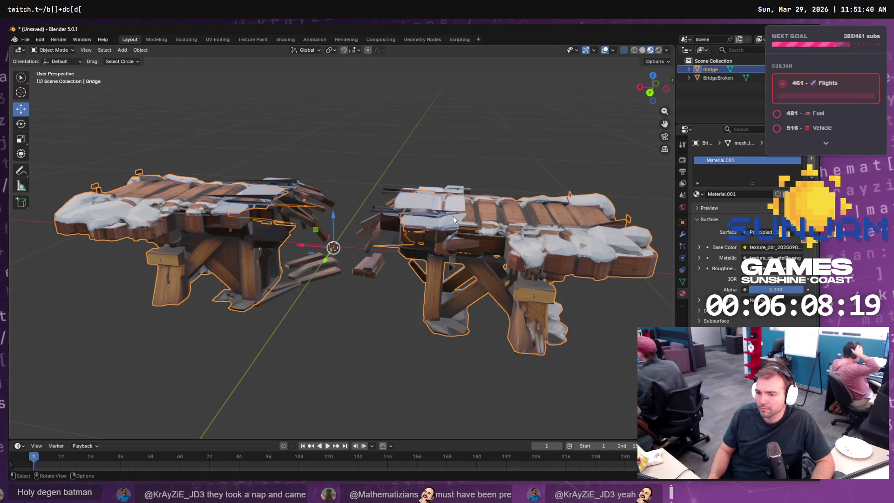
Step: Export the BridgeBroken object alone, with Selection Only, as SM_BridgeBroken.obj
left_click(381, 206)
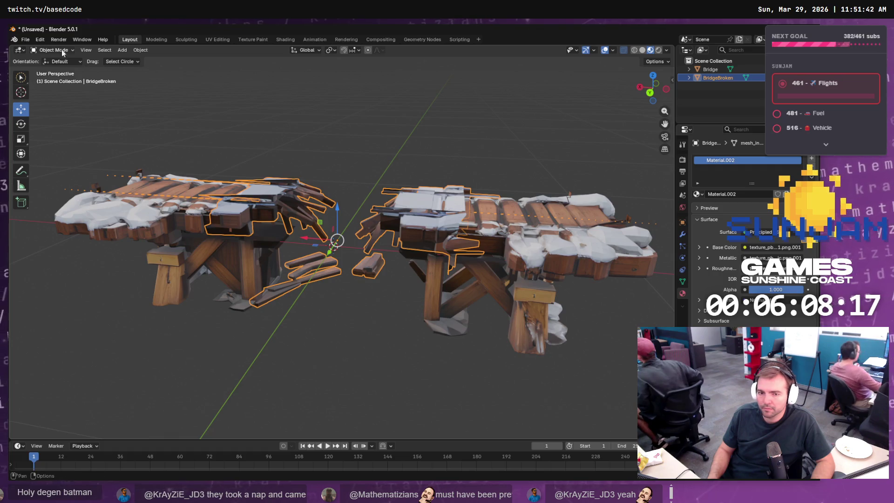
left_click(25, 39)
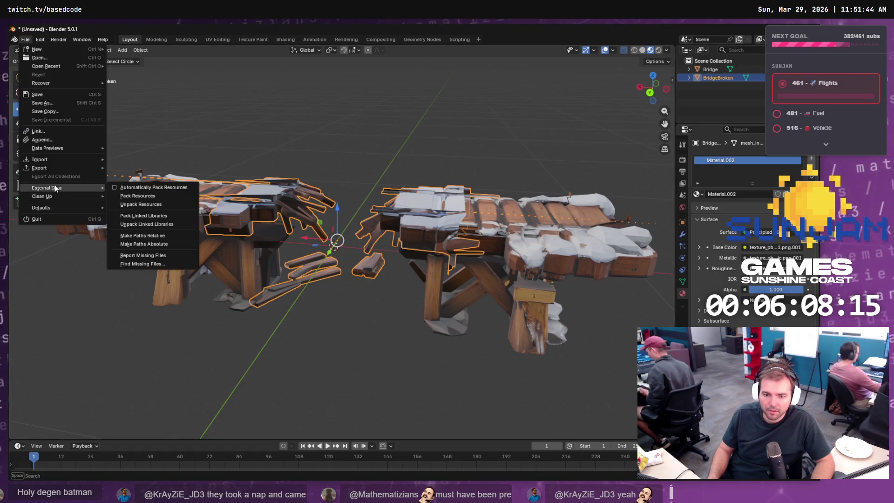
mouse_move(39, 168)
left_click(162, 202)
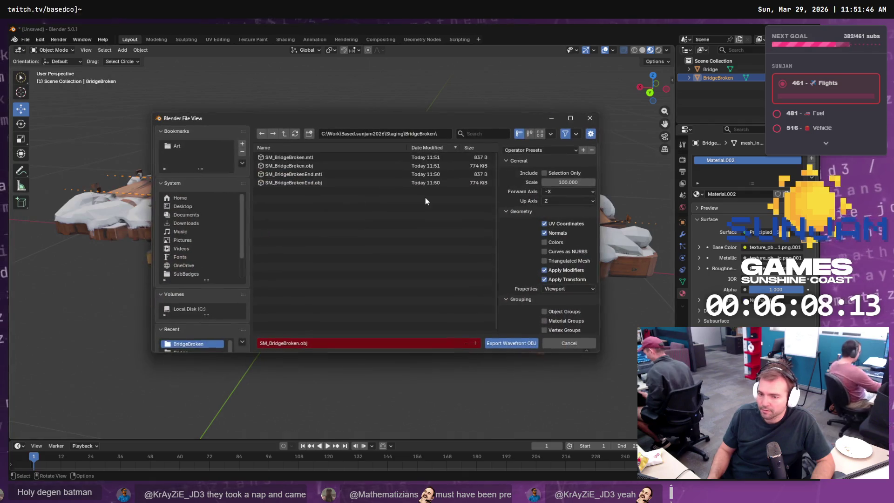
left_click(545, 173)
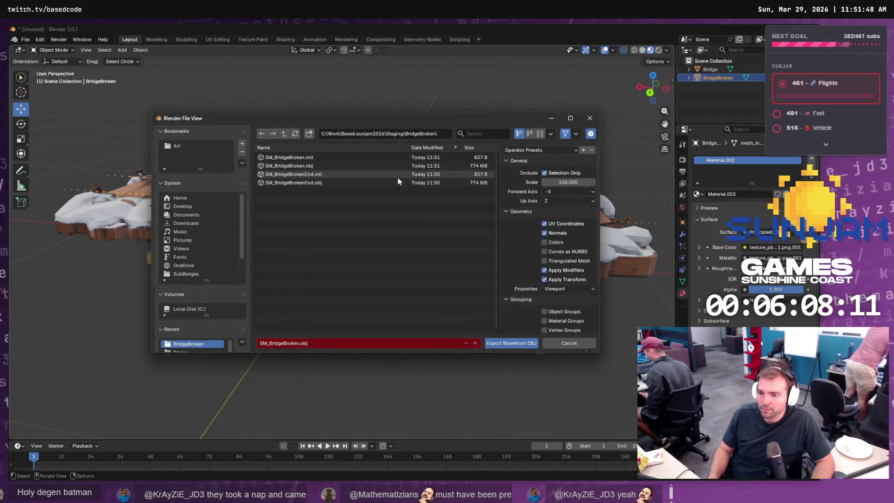
double_click(298, 183)
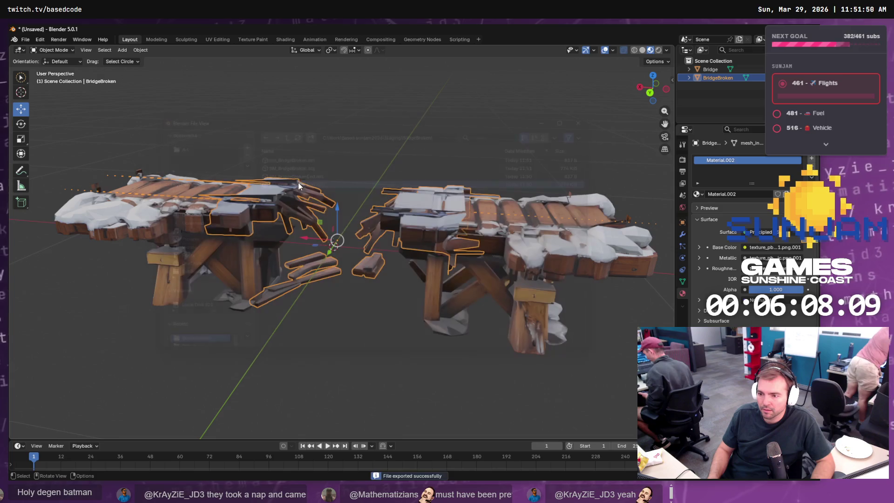
Step: Export the Bridge object as SM_BridgeBrokenEnd.obj and go back to Unreal
left_click(562, 245)
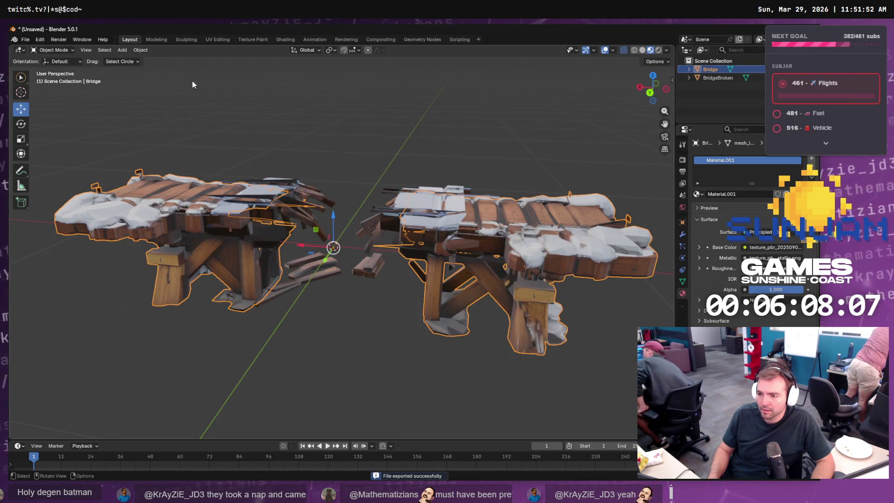
left_click(25, 39)
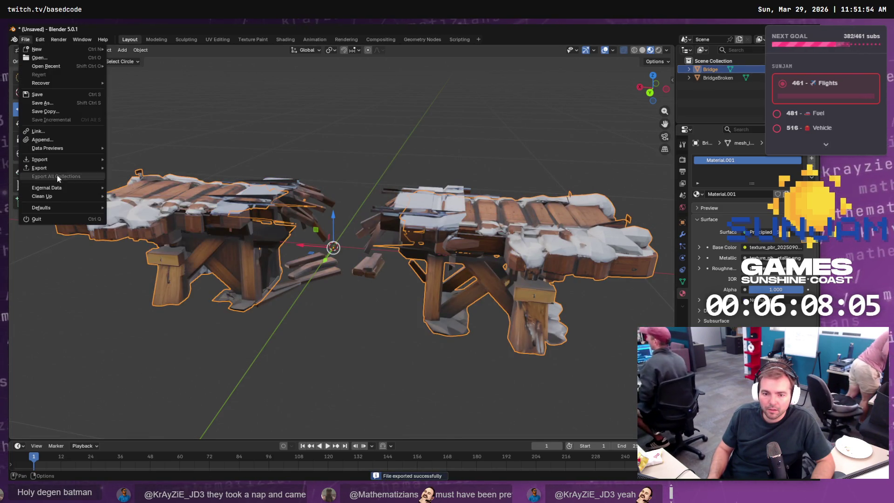
mouse_move(56, 168)
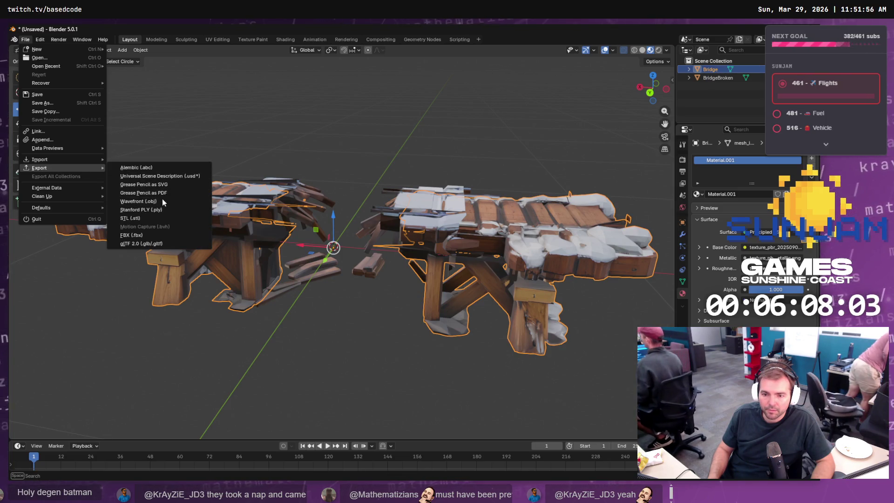
left_click(158, 201)
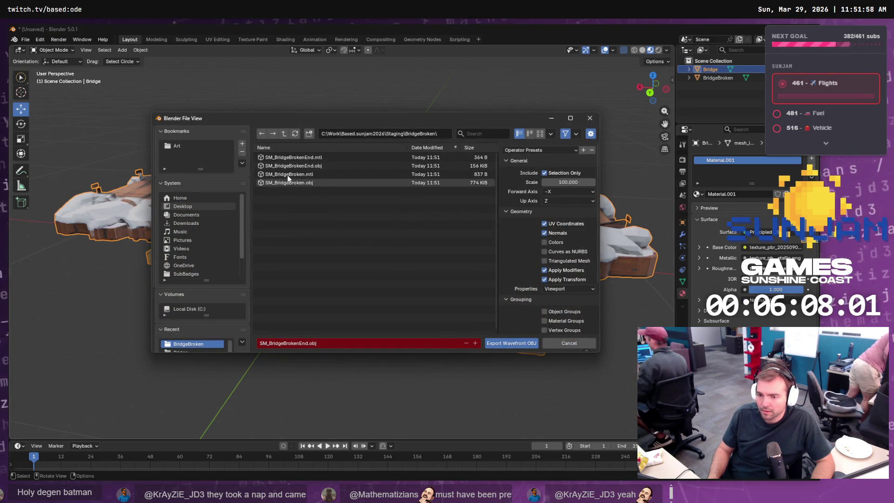
double_click(278, 184)
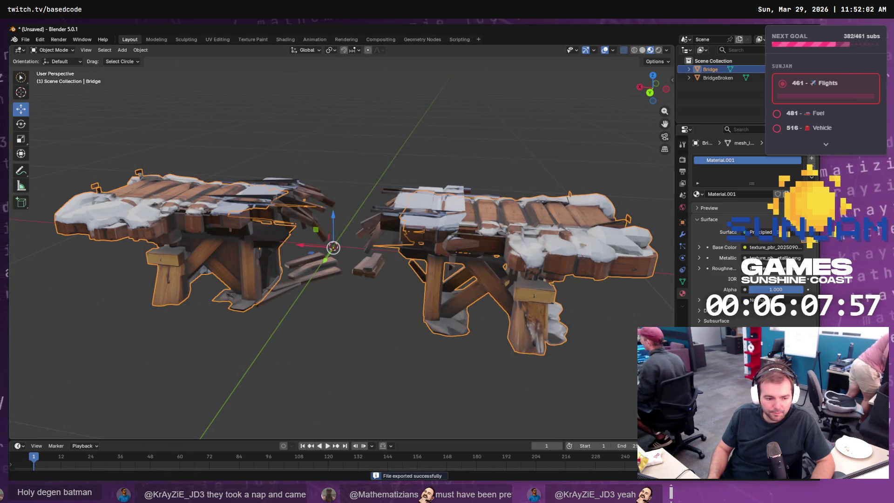
key("alt+Tab")
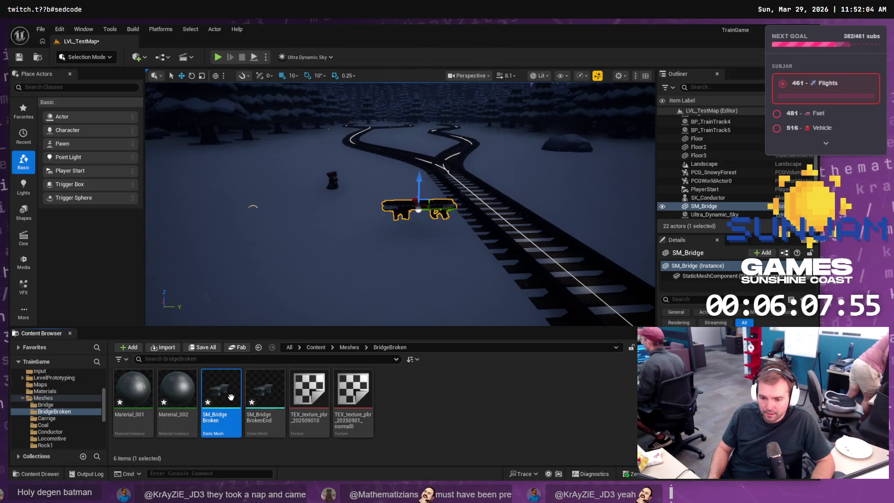
Step: Return to Blender and open a new File Explorer window with Win+E
key("alt+Tab")
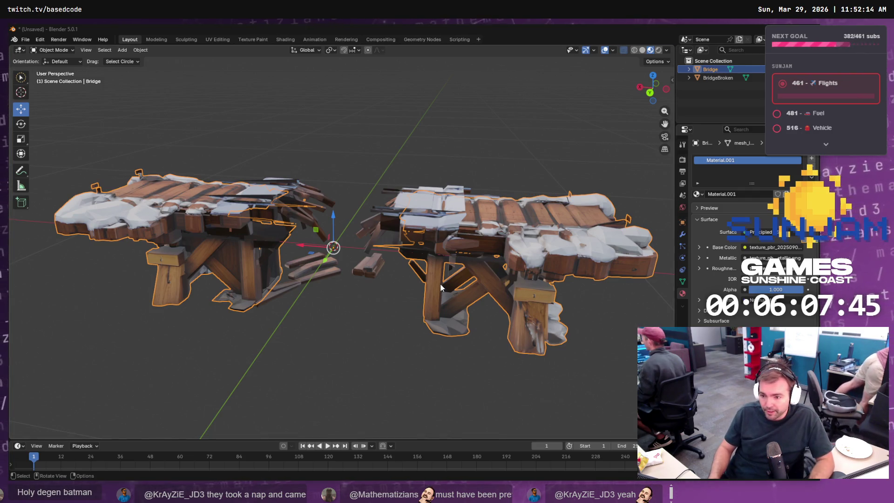
key("super+e")
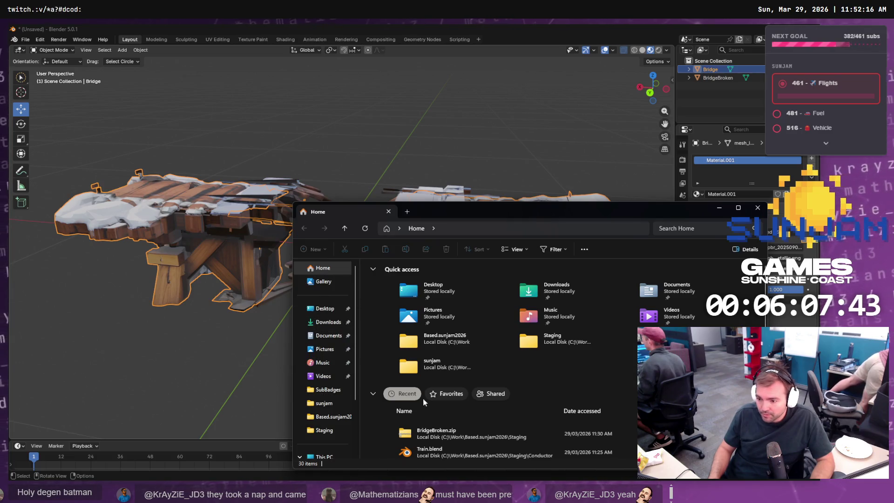
Step: Relaunch TrainGame.uproject from Recent files and close File Explorer
scroll(402, 389, "down", 3)
left_click(405, 378)
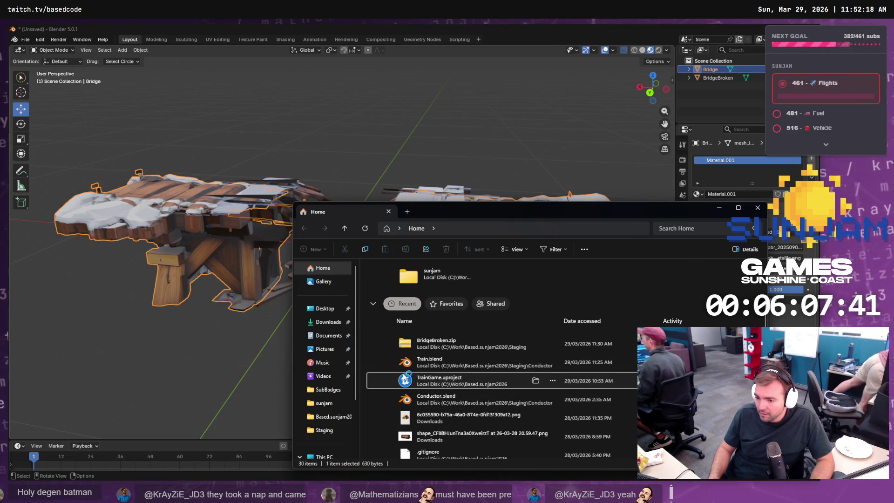
left_click(758, 208)
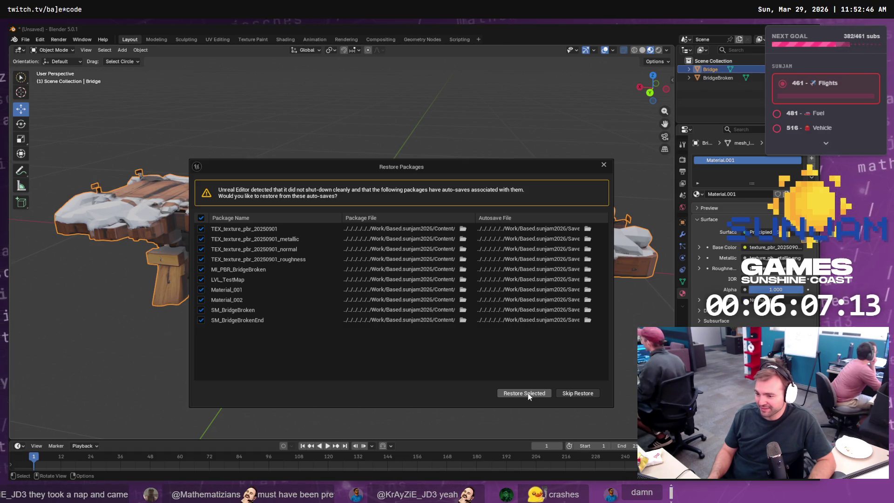
Step: Skip restoring the auto-saved packages and open the empty BridgeBroken content folder
left_click(576, 395)
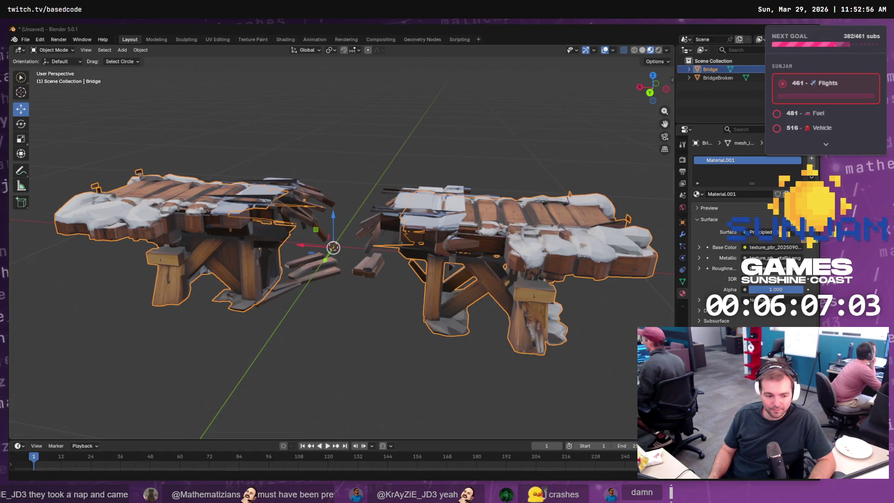
key("alt+Tab")
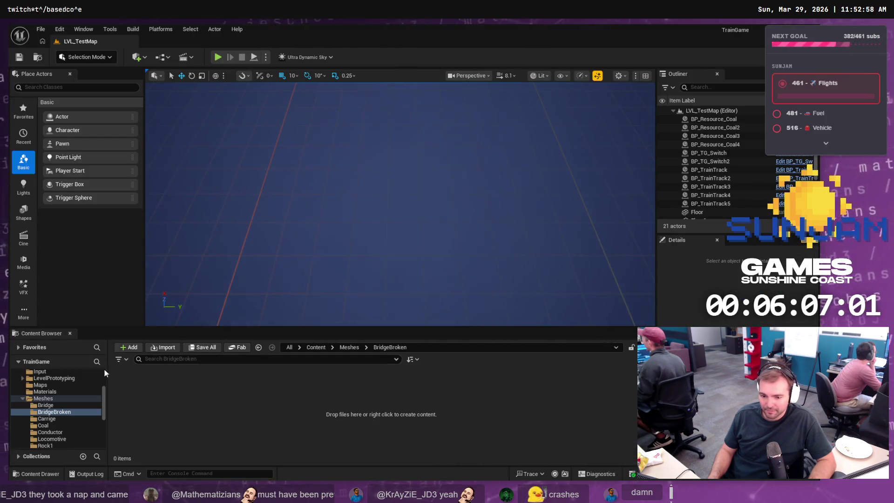
left_click(51, 406)
left_click(53, 411)
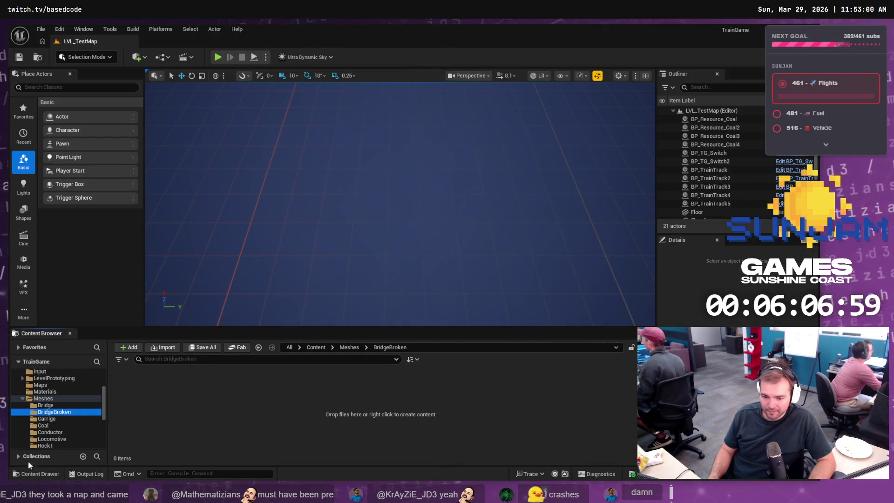
Step: Import SM_BridgeBroken.obj from the staging folder into BridgeBroken
key("alt+Tab")
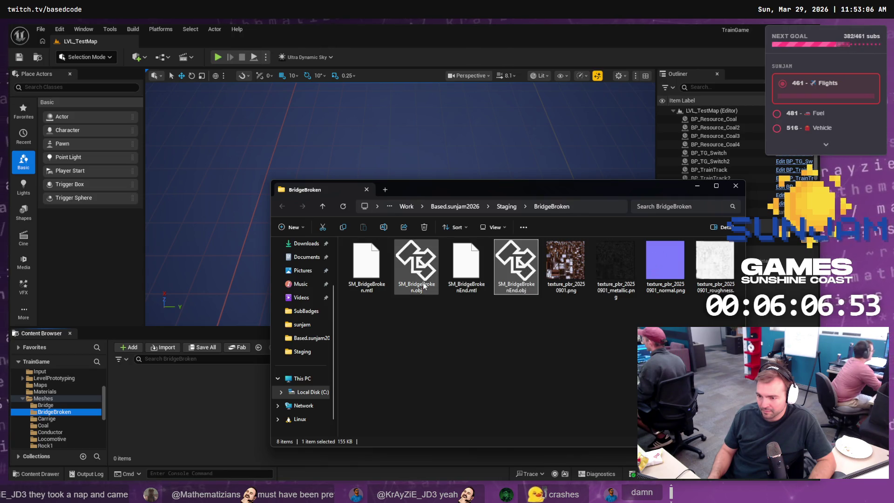
left_click(416, 263)
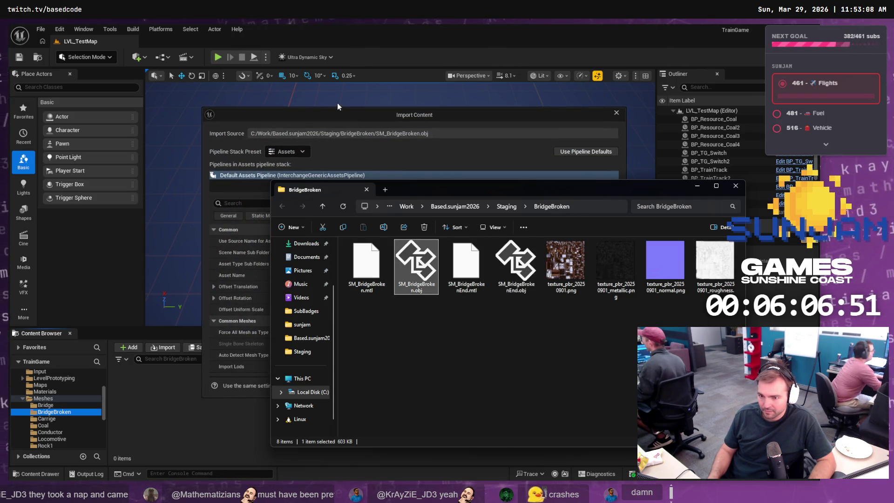
left_click(338, 104)
left_click(516, 387)
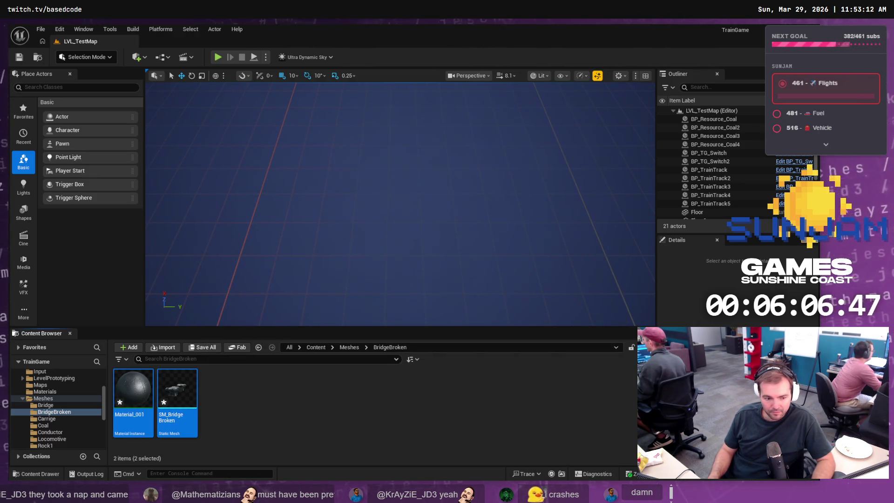
Step: Import SM_BridgeBrokenEnd.obj from the staging folder into the BridgeBroken content folder
key("alt+Tab")
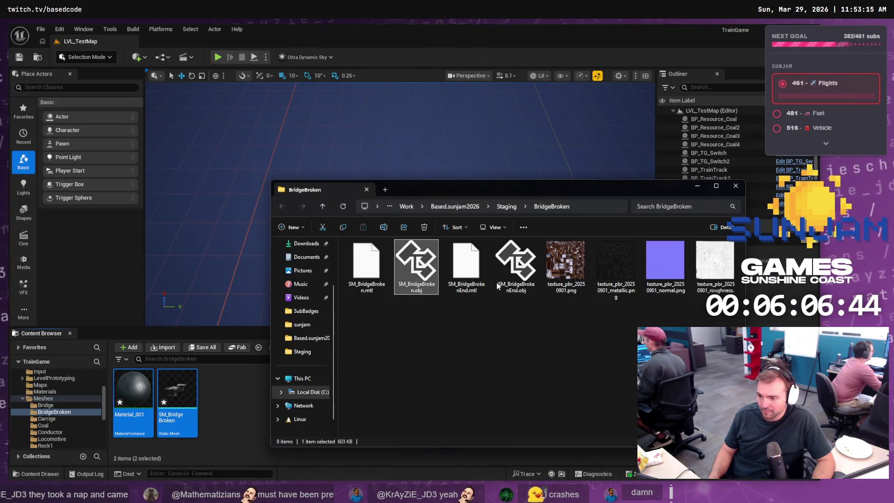
left_click(514, 289)
mouse_move(515, 290)
left_mouse_down()
mouse_move(322, 343)
mouse_move(223, 398)
left_mouse_up()
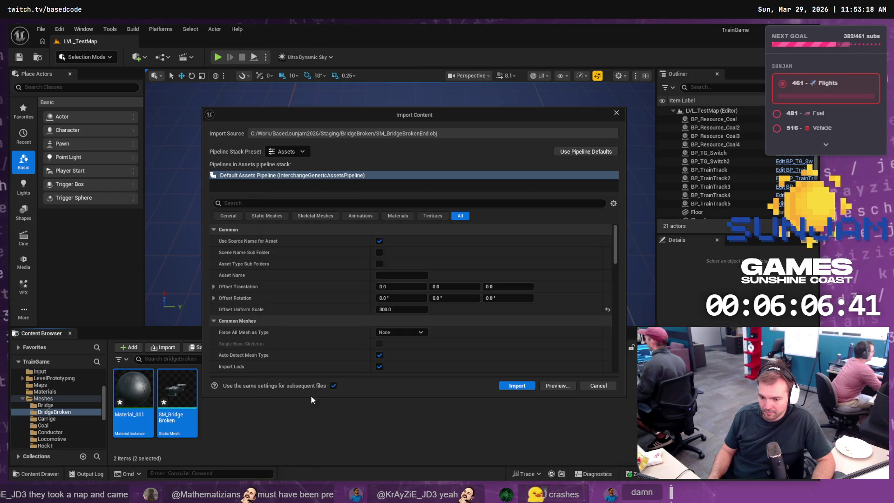
left_click(508, 388)
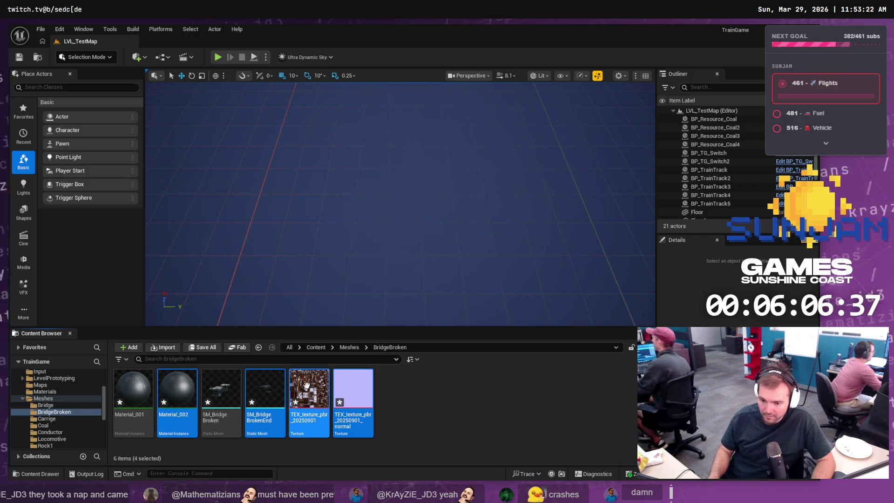
mouse_move(233, 390)
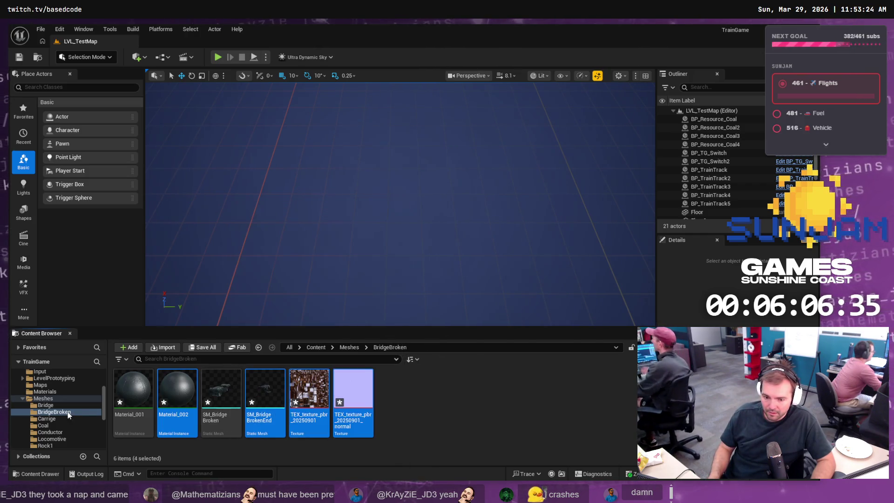
left_click(58, 394)
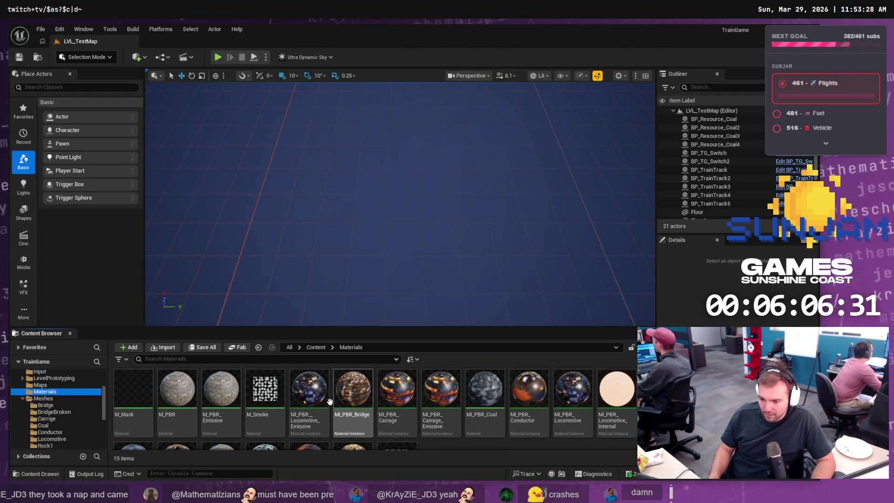
Step: Create a material instance of M_PBR named MI_PBR_BridgeBroken and open it
scroll(429, 419, "down", 2)
scroll(428, 421, "down", 1)
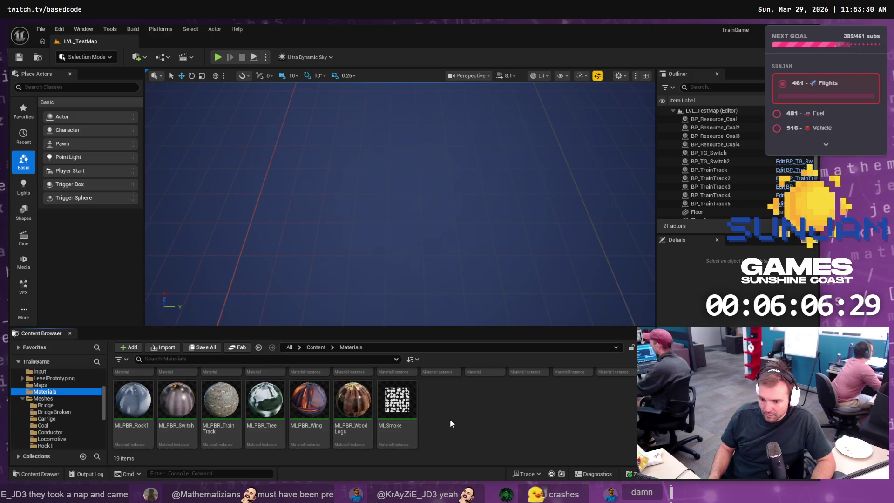
scroll(449, 423, "up", 1)
scroll(450, 423, "down", 1)
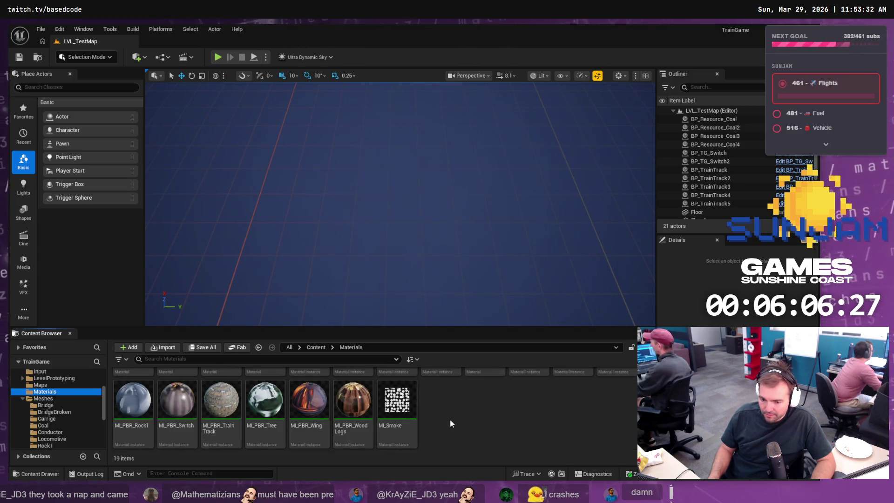
scroll(450, 423, "up", 2)
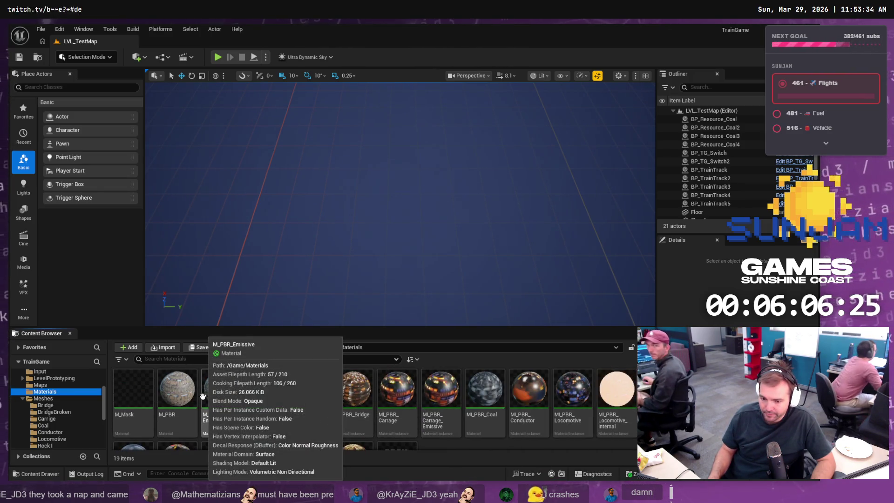
right_click(169, 400)
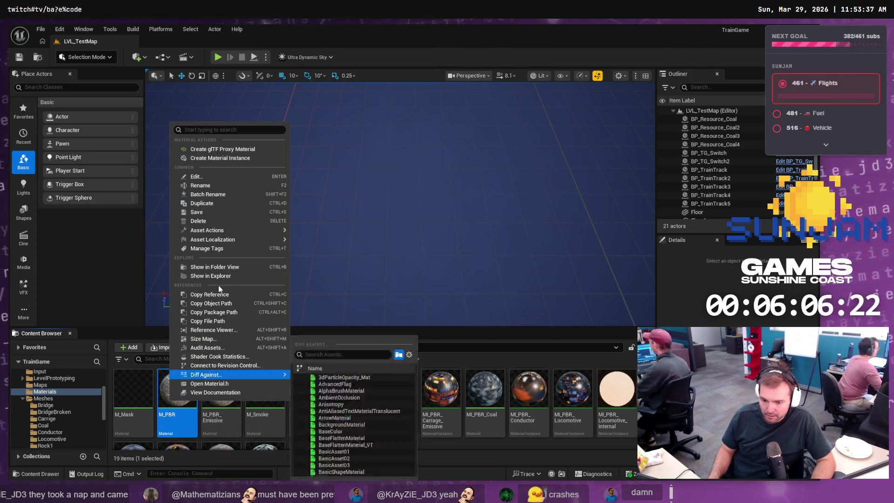
left_click(225, 158)
key("BackSpace")
key("BackSpace")
key("BackSpace")
type("BridgeB")
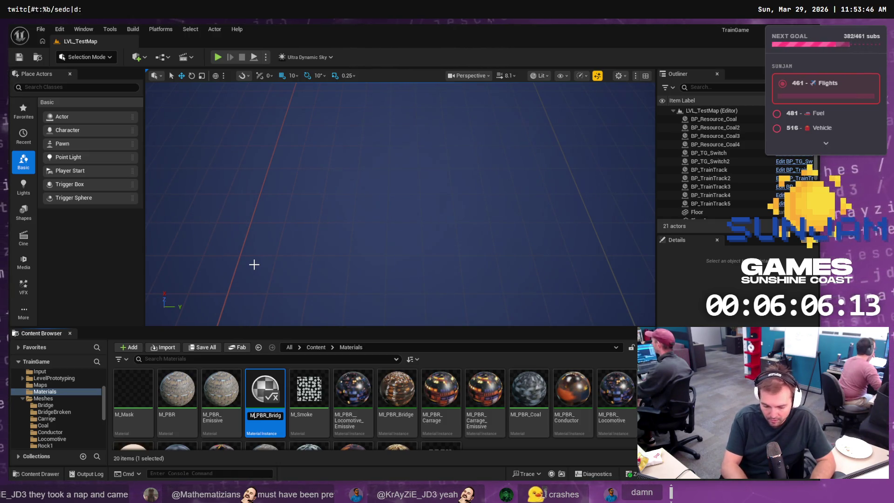
key("Return")
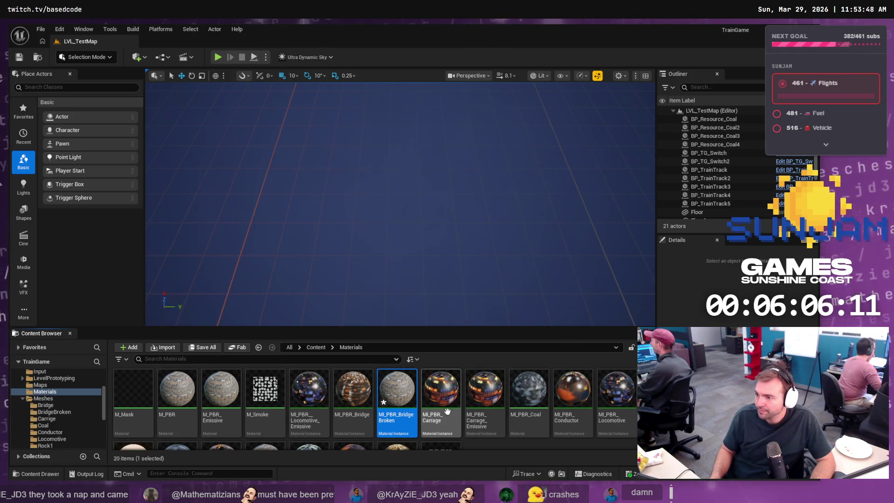
double_click(401, 397)
Step: Float the material editor and set the Albedo texture parameter to TEX_texture_pbr
mouse_move(306, 39)
left_mouse_down()
mouse_move(594, 109)
mouse_move(474, 102)
left_mouse_up()
left_click(70, 413)
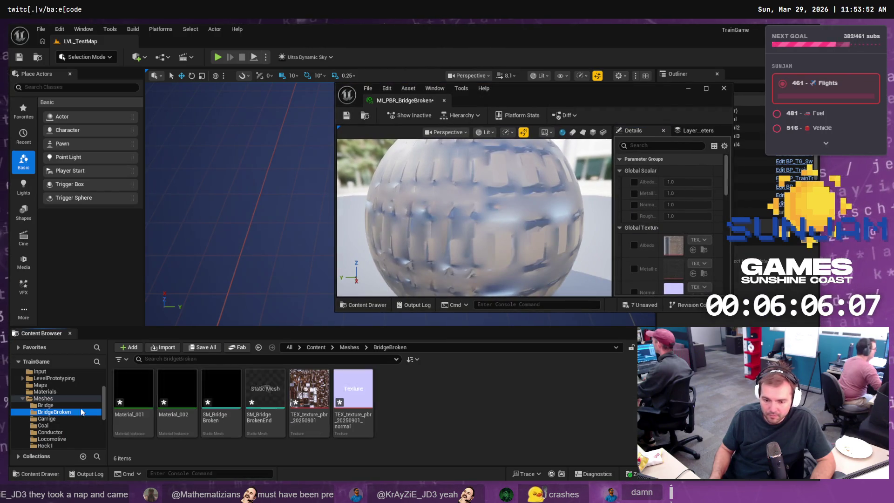
left_click(634, 183)
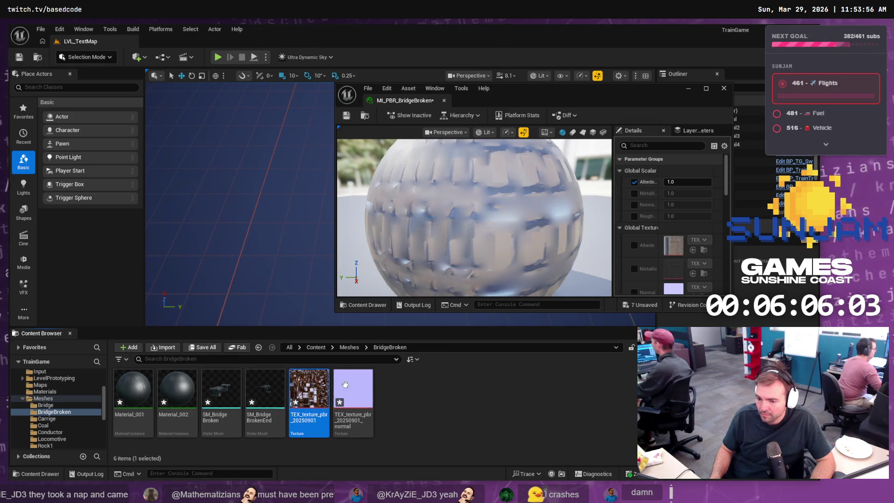
left_click(635, 182)
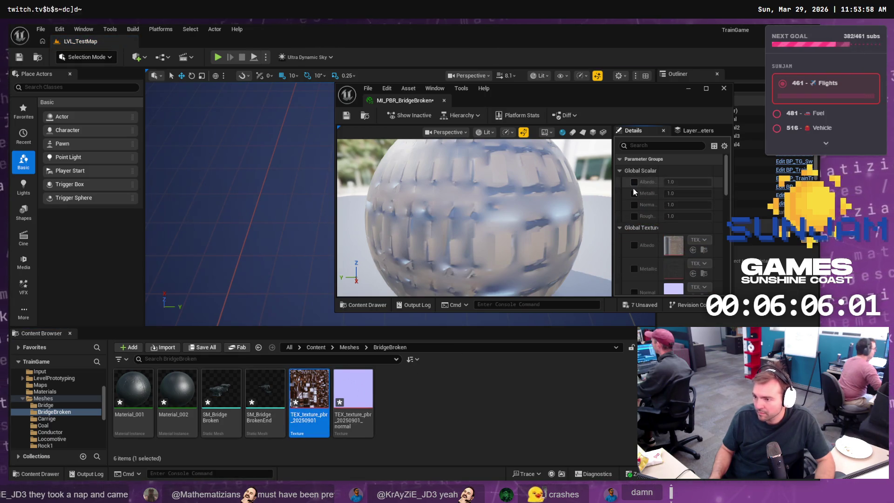
left_click(635, 245)
mouse_move(309, 391)
left_mouse_down()
mouse_move(640, 293)
mouse_move(636, 243)
mouse_move(683, 248)
left_mouse_up()
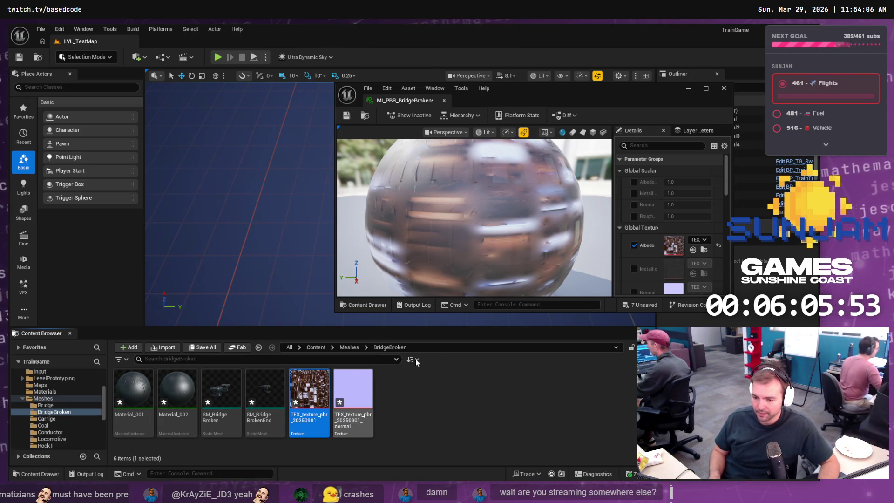
Step: Enable the Normal parameter, assign the bridge normal map, and save MI_PBR_BridgeBroken
scroll(675, 255, "down", 1)
left_click(634, 279)
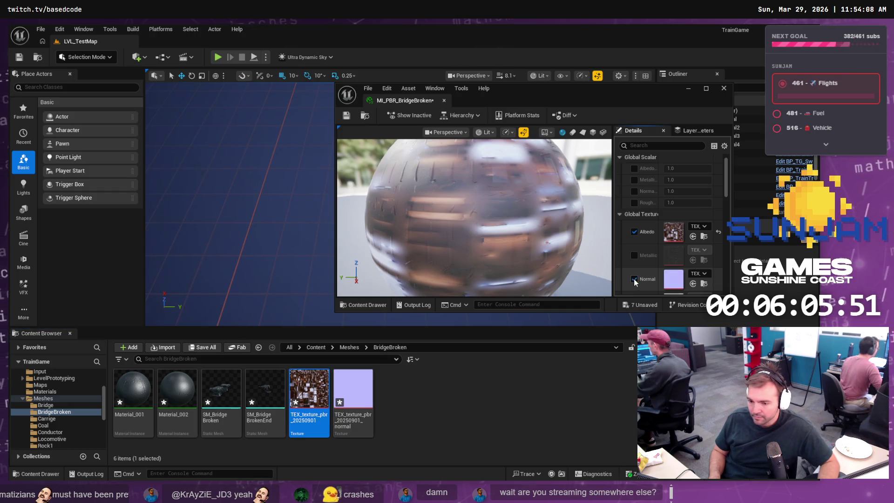
mouse_move(353, 391)
left_mouse_down()
mouse_move(443, 345)
mouse_move(679, 278)
left_mouse_up()
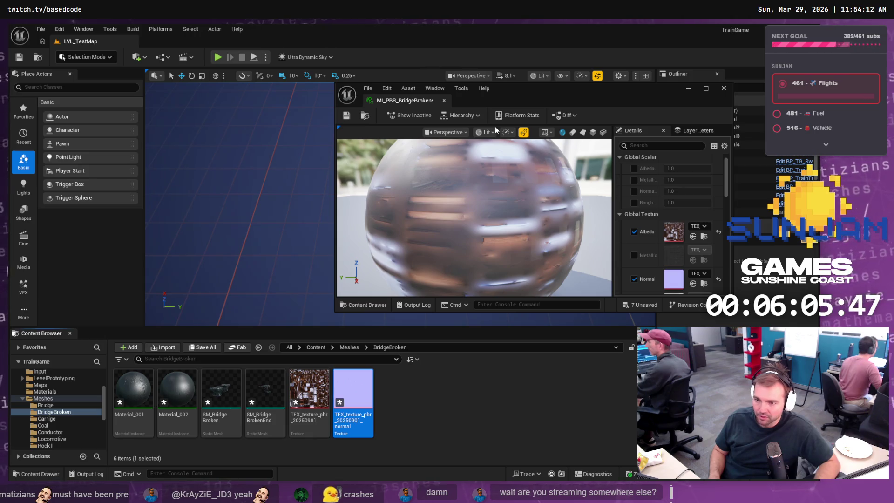
left_click(346, 116)
scroll(619, 188, "down", 2)
scroll(578, 209, "down", 3)
scroll(577, 209, "down", 3)
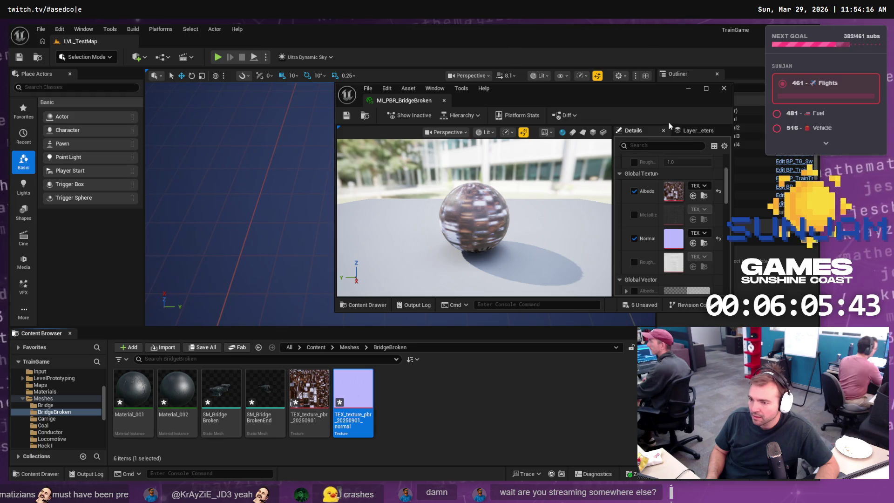
Step: Open SM_BridgeBroken in the static mesh editor and browse the Materials folder contents
left_click(232, 396)
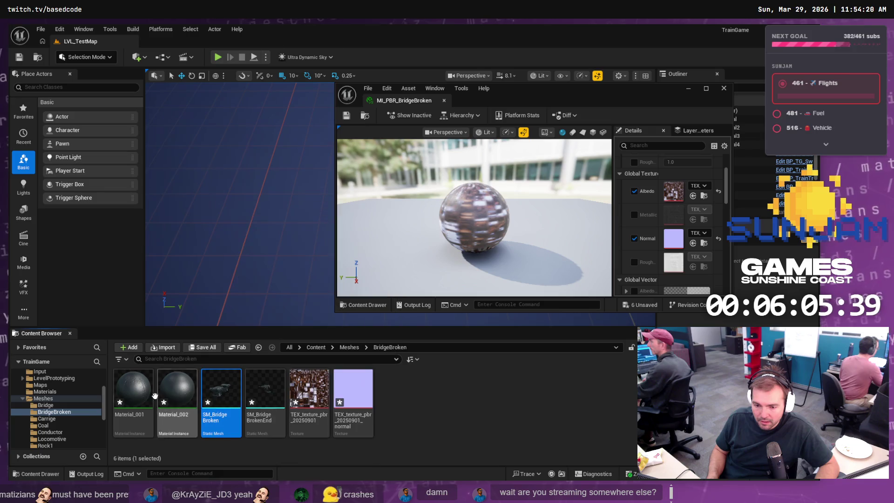
double_click(232, 394)
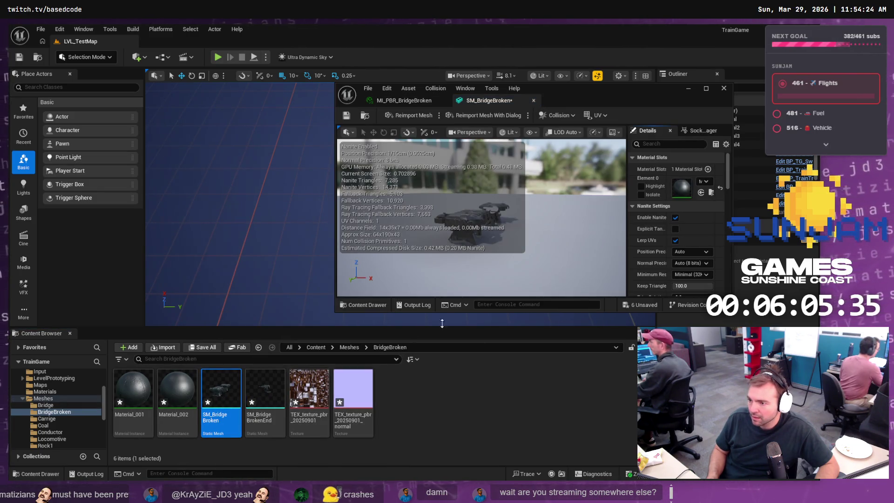
left_click(45, 392)
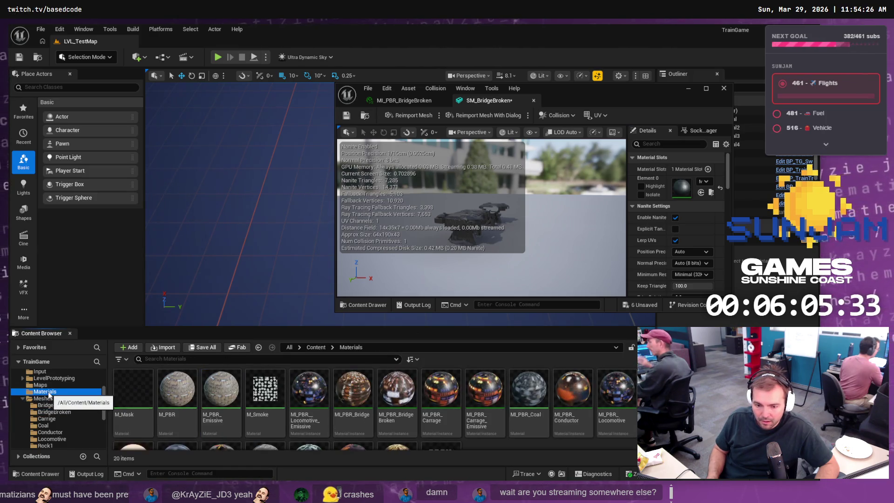
scroll(396, 410, "down", 3)
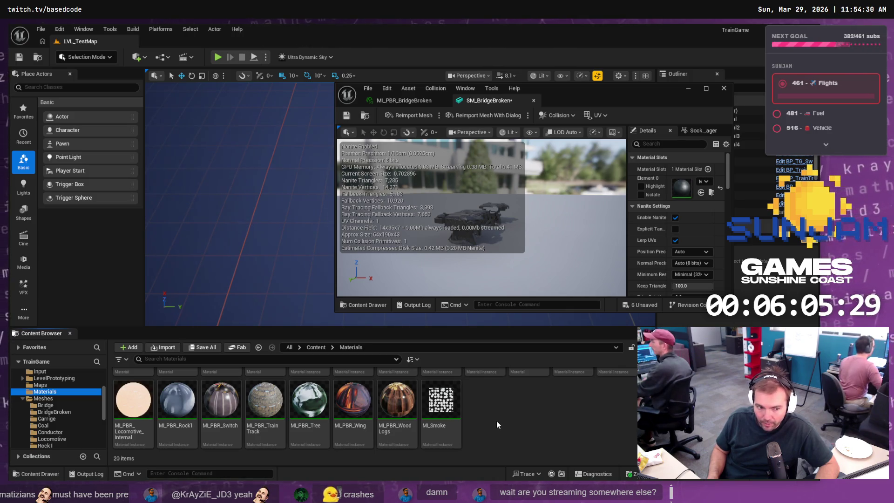
scroll(492, 423, "up", 1)
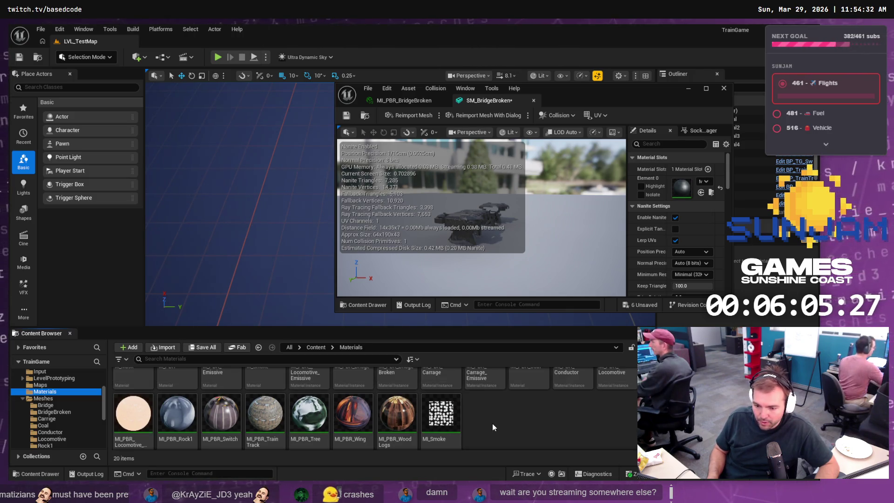
scroll(492, 424, "up", 2)
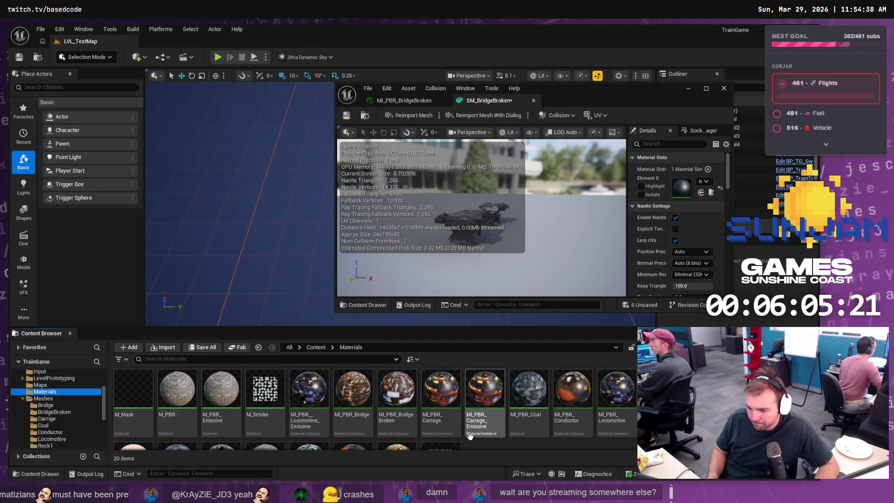
scroll(493, 443, "down", 1)
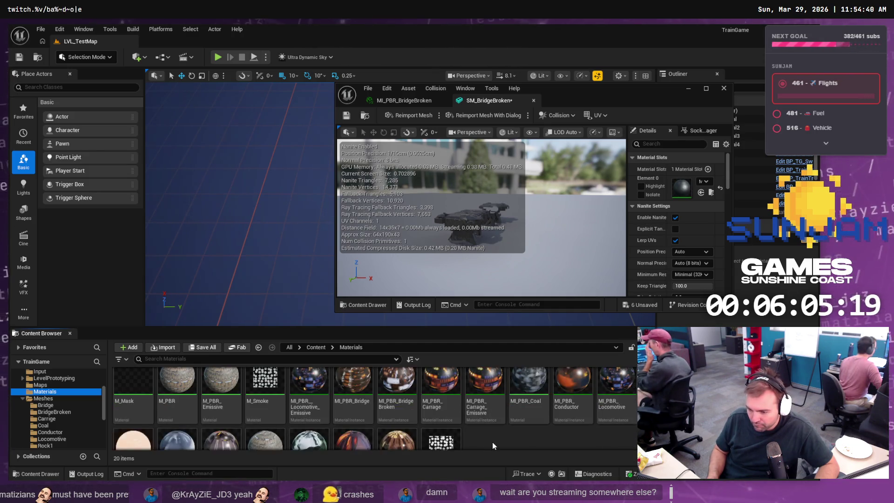
scroll(513, 429, "down", 3)
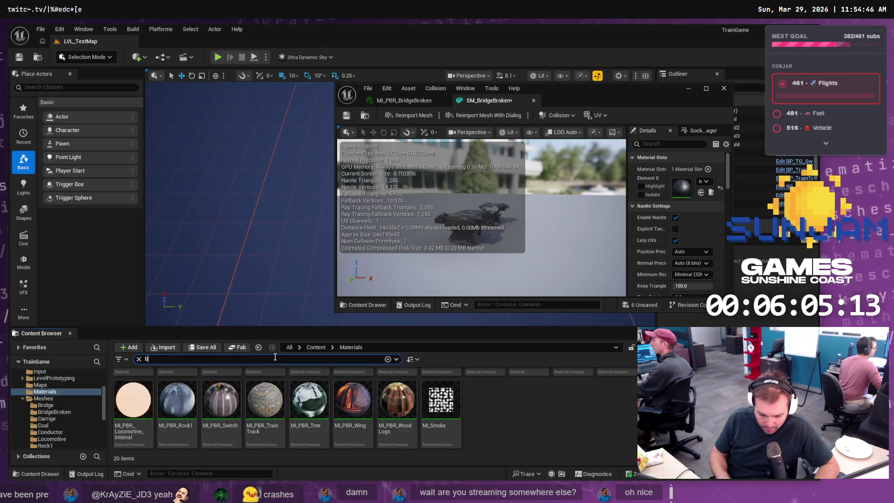
Step: Assign MI_PBR_BridgeBroken to SM_BridgeBroken's material slot and save the mesh
type("rid")
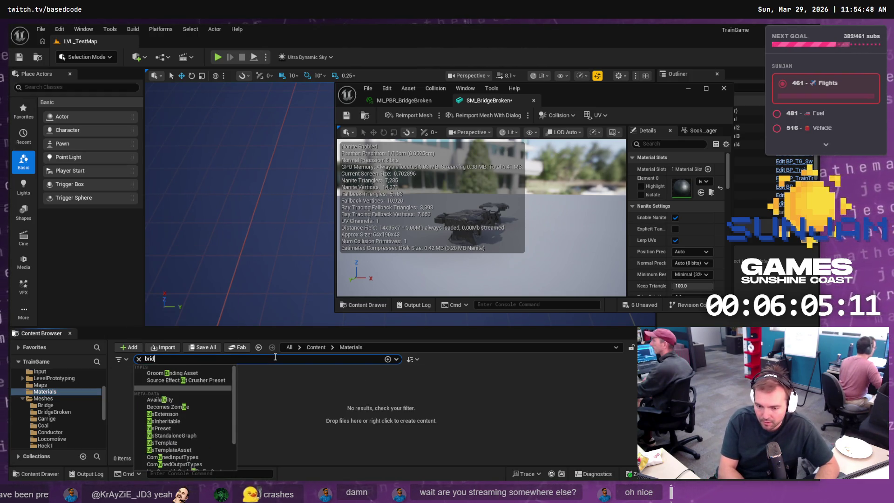
key("Return")
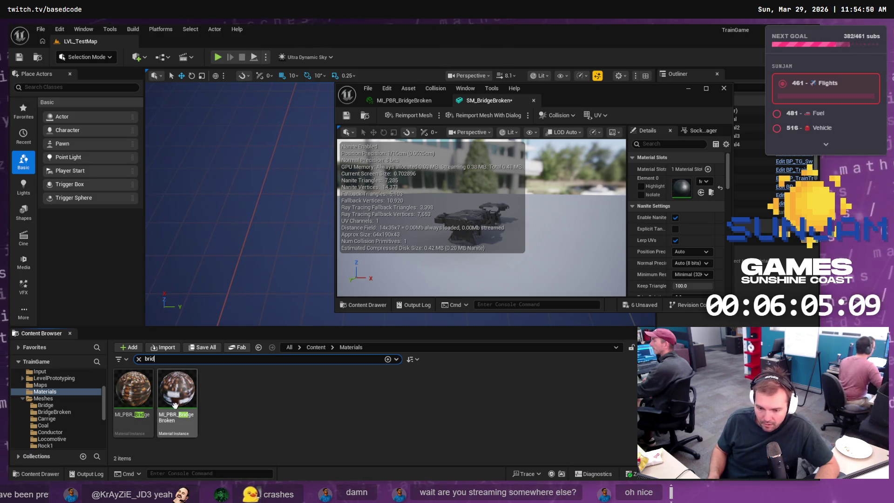
mouse_move(172, 396)
left_mouse_down()
mouse_move(286, 370)
mouse_move(684, 193)
left_mouse_up()
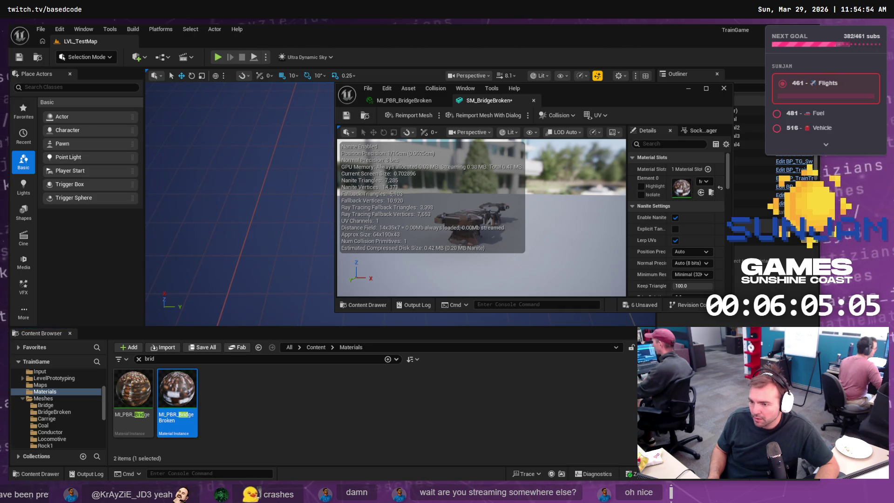
scroll(482, 218, "up", 5)
scroll(482, 218, "up", 2)
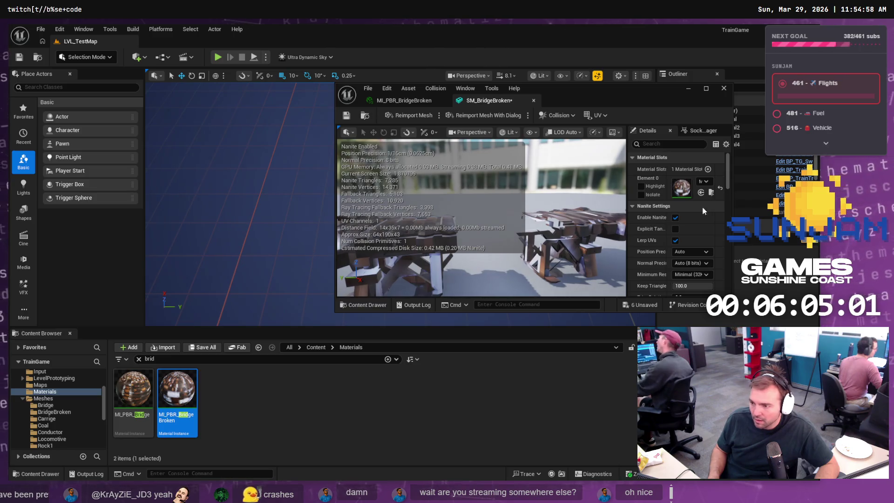
left_click(222, 407)
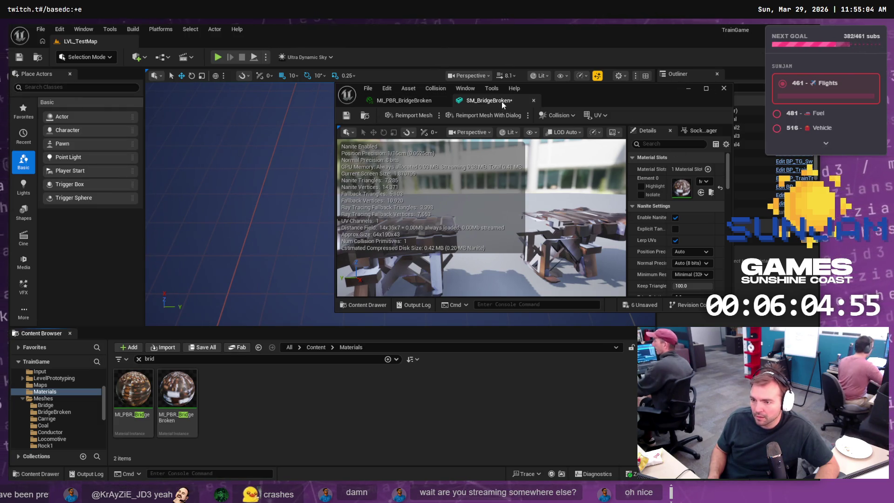
key("ctrl+s")
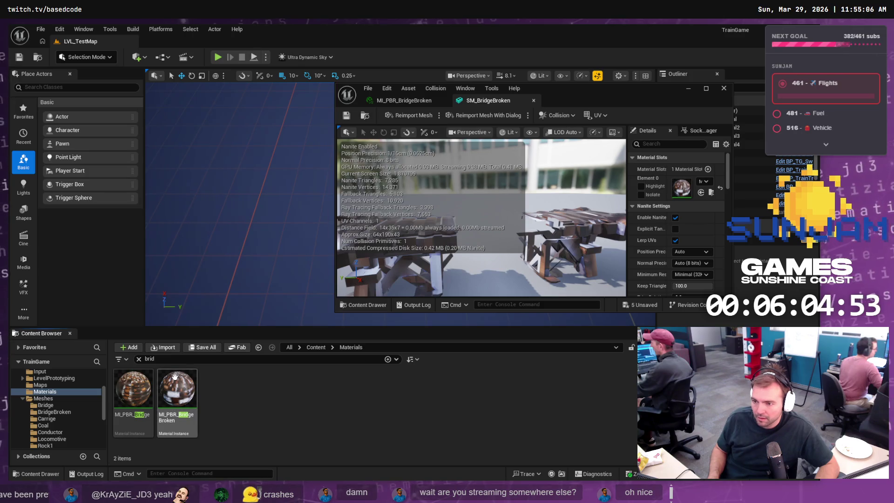
Step: Open SM_BridgeBrokenEnd, assign it MI_PBR_BridgeBroken, and return to the BridgeBroken meshes folder
left_click(53, 413)
left_click(273, 392)
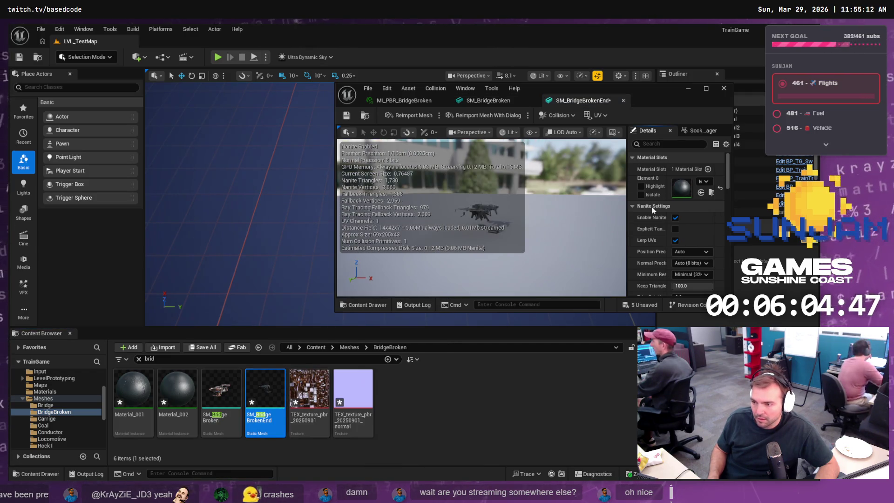
left_click(50, 385)
left_click(49, 392)
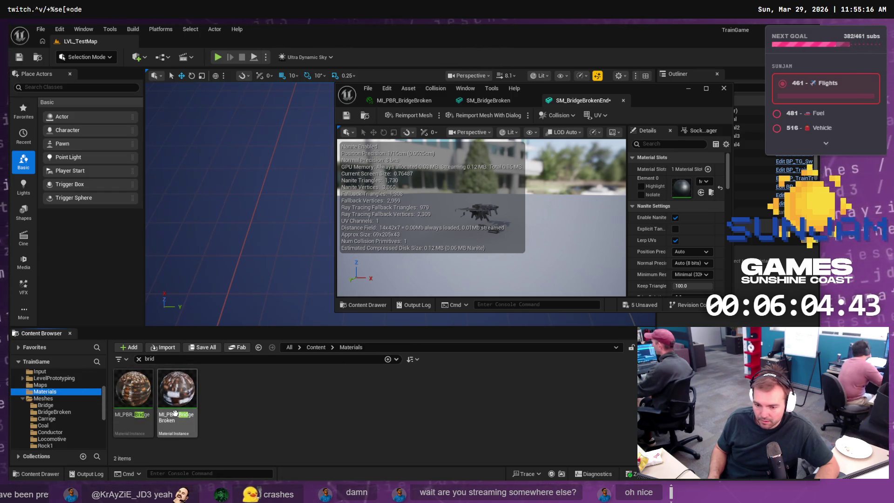
mouse_move(172, 397)
left_mouse_down()
mouse_move(731, 200)
mouse_move(681, 188)
left_mouse_up()
left_click(369, 362)
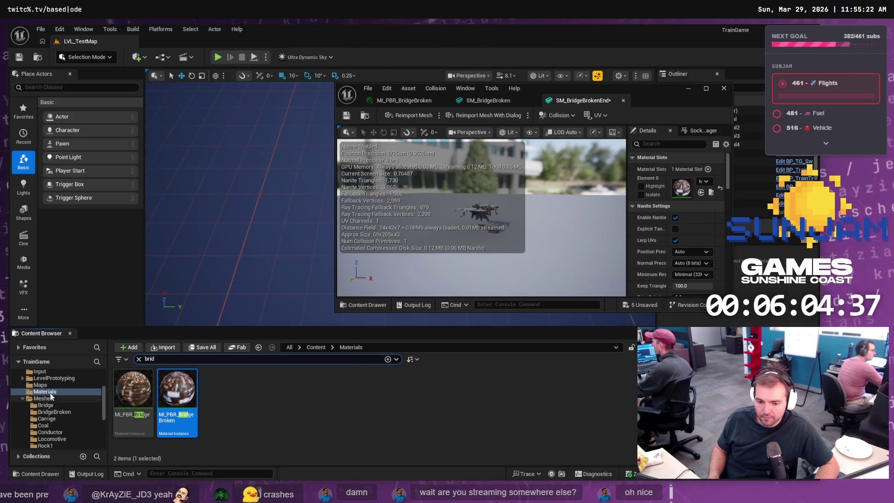
left_click(139, 359)
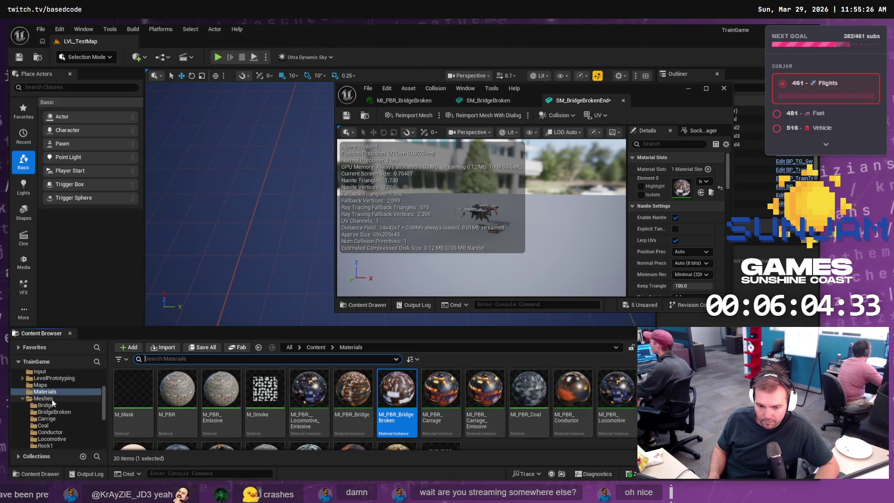
left_click(53, 413)
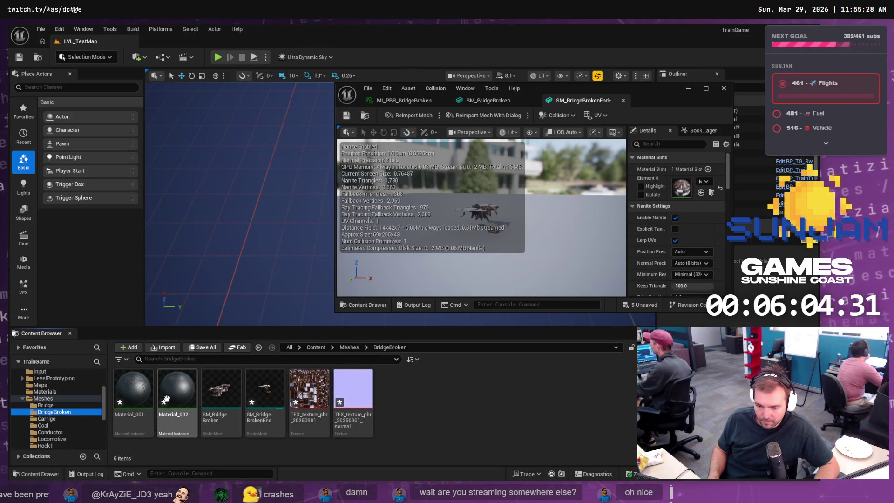
Step: Delete the leftover Material_002 and Material_001 assets, confirming each deletion
right_click(181, 396)
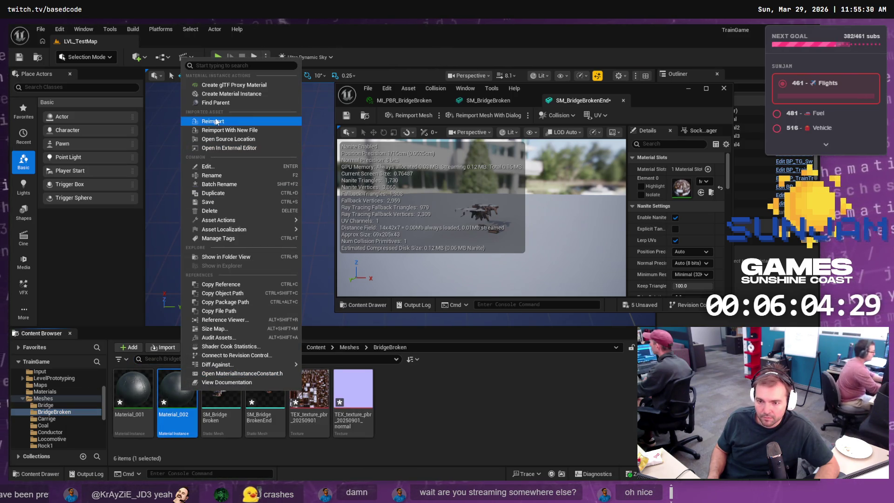
left_click(217, 202)
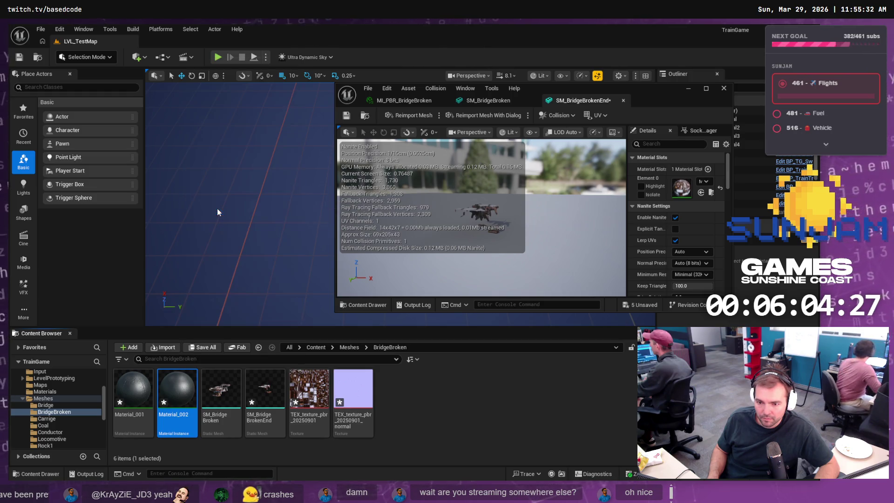
left_click(373, 395)
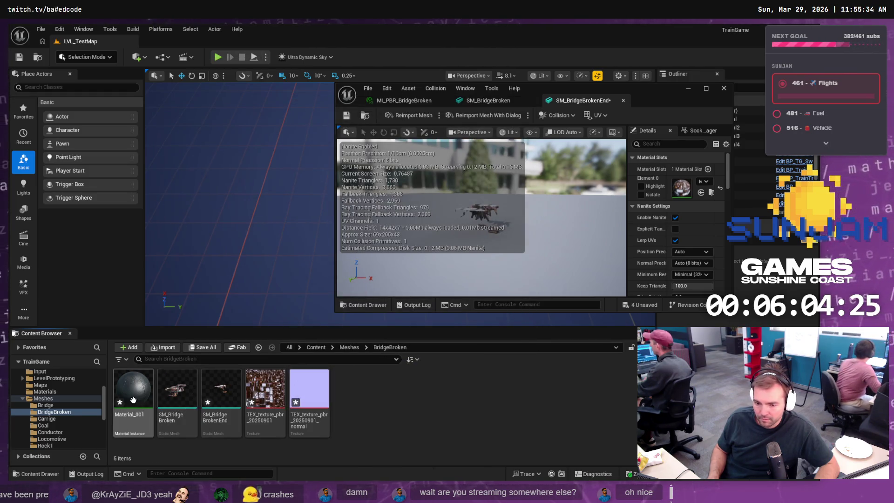
right_click(141, 407)
left_click(169, 230)
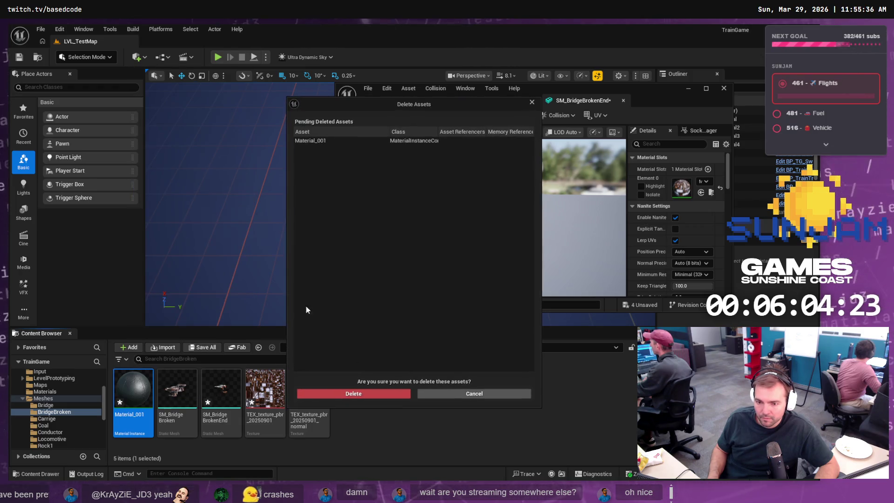
left_click(352, 392)
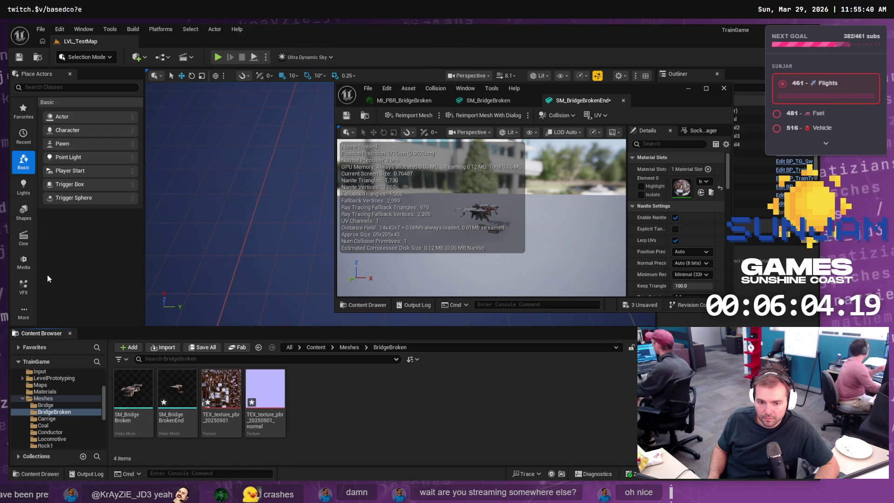
scroll(61, 393, "up", 5)
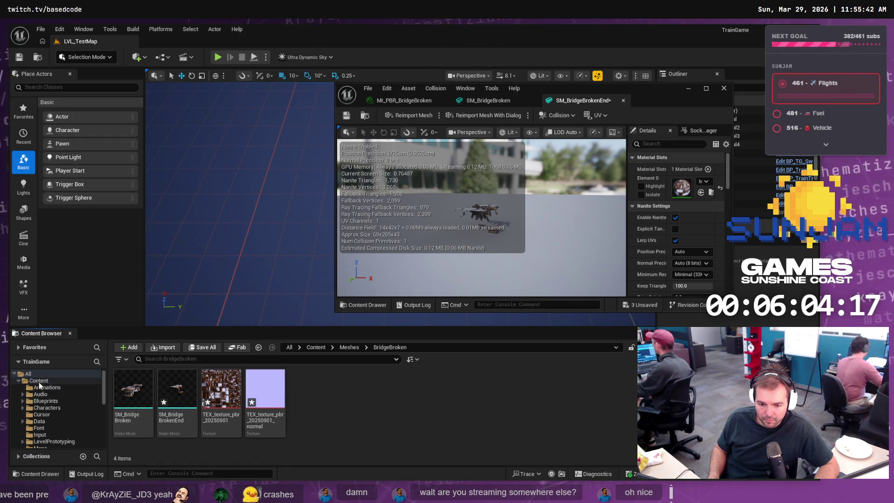
Step: Browse the Blueprints folder, cancel a new Blueprint Class, and save SM_BridgeBrokenEnd
left_click(43, 401)
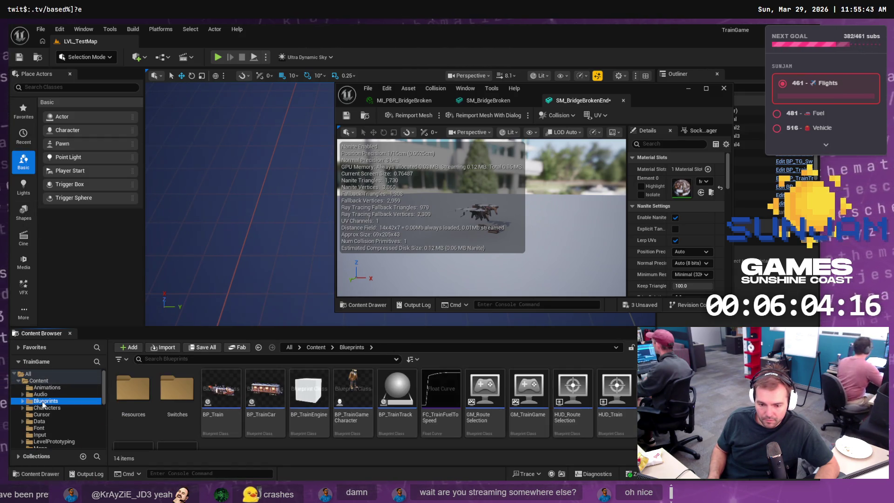
right_click(350, 449)
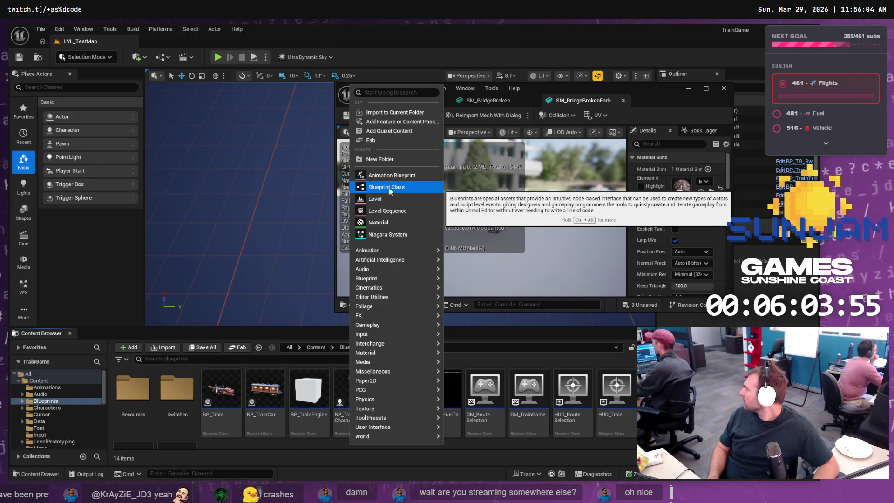
left_click(389, 188)
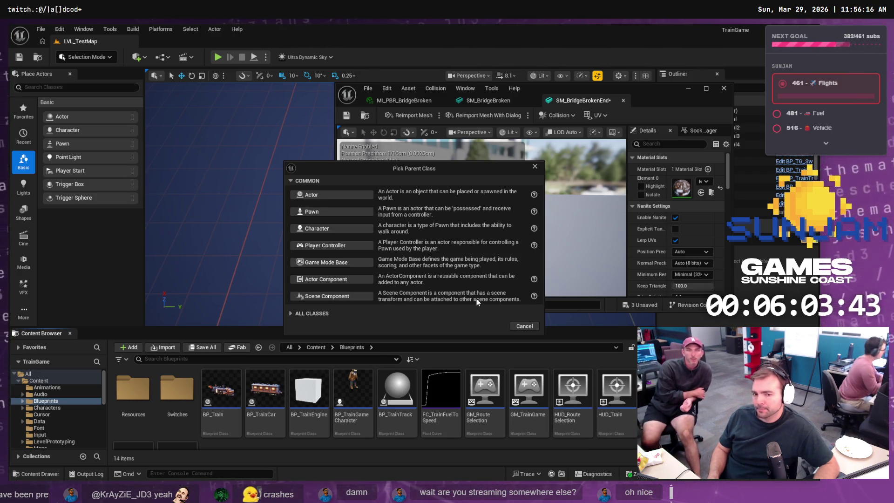
left_click(524, 326)
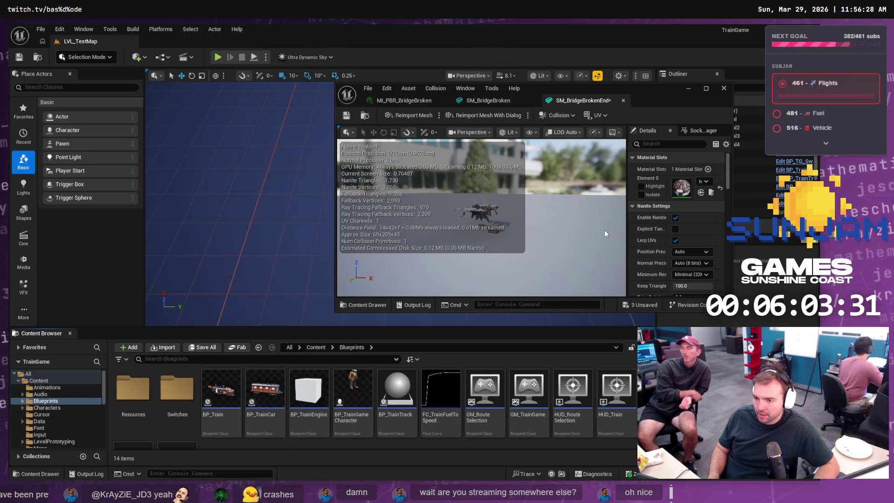
key("ctrl+s")
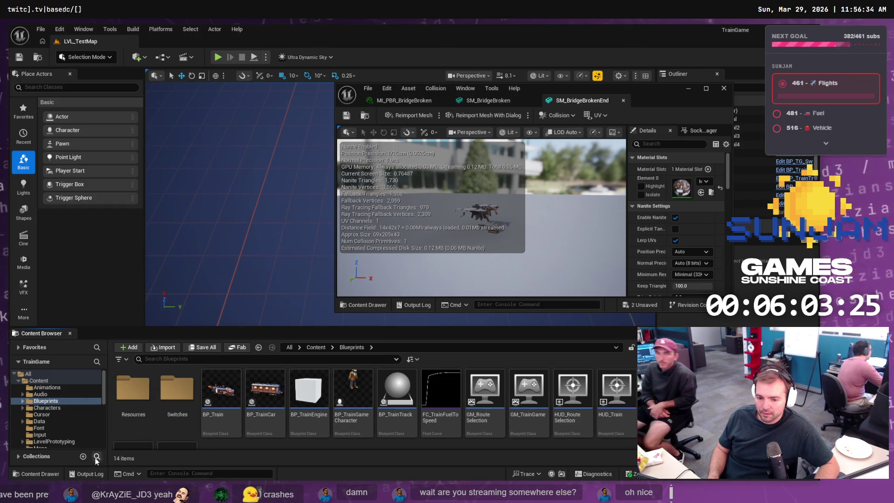
Step: Check the uncommitted local changes in Fork, then return to Unreal
key("alt+Tab")
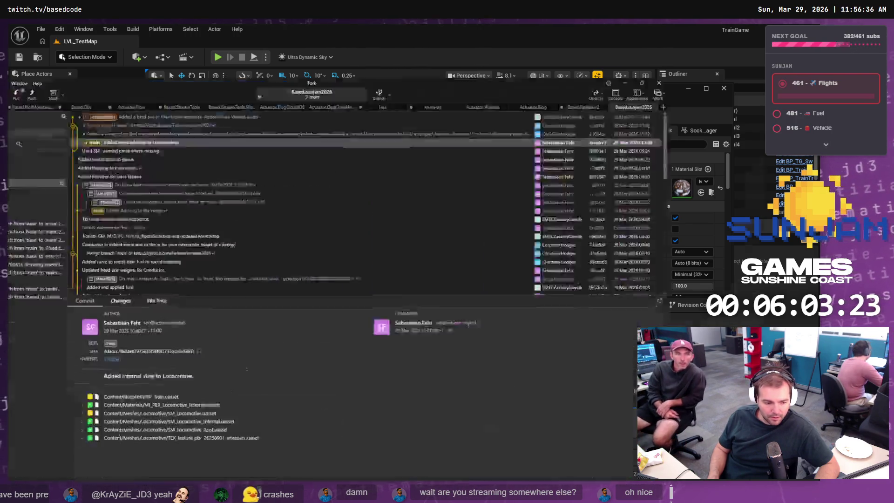
left_click(68, 78)
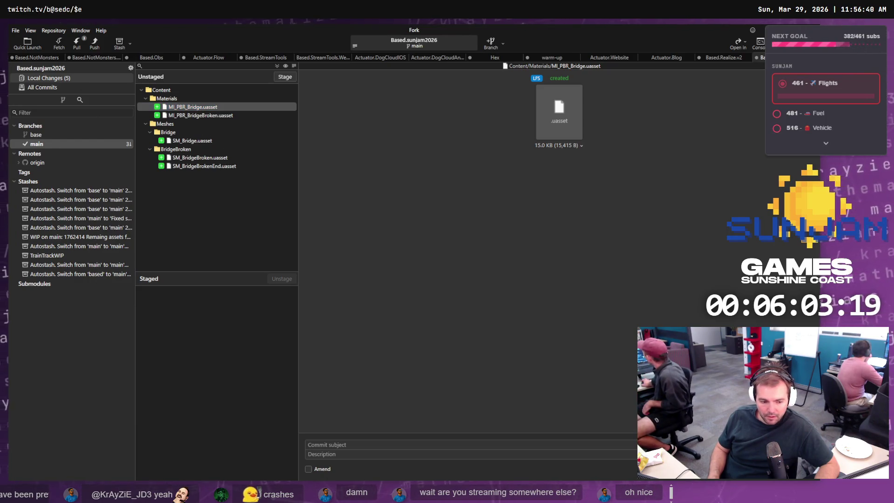
key("alt+Tab")
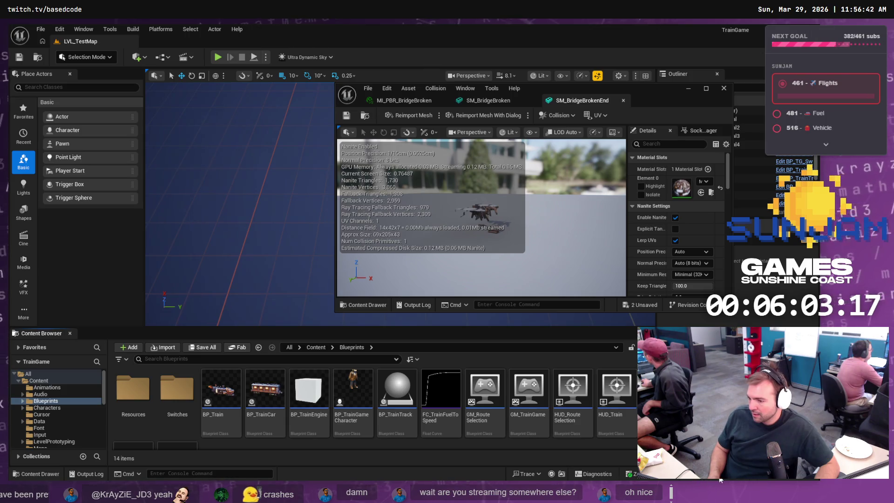
Step: Save all remaining unsaved assets, then dismiss Fork's purchase reminder
key("ctrl+shift+s")
left_click(481, 349)
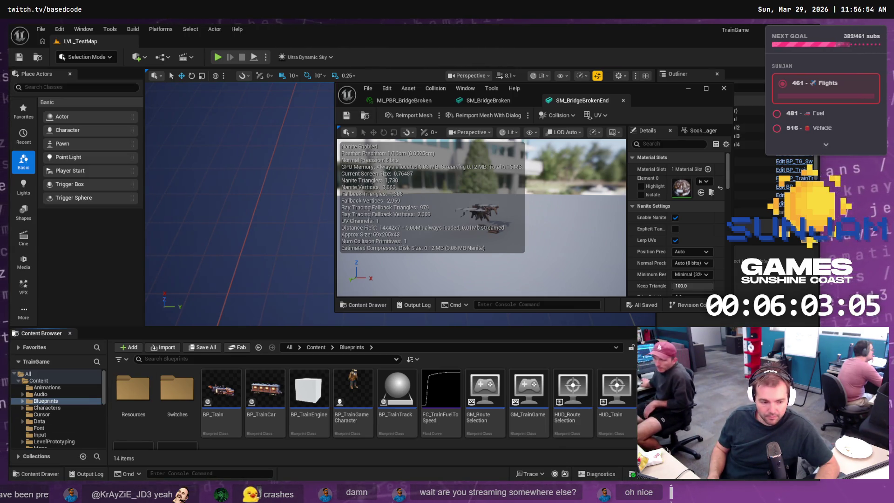
key("alt+Tab")
left_click(491, 303)
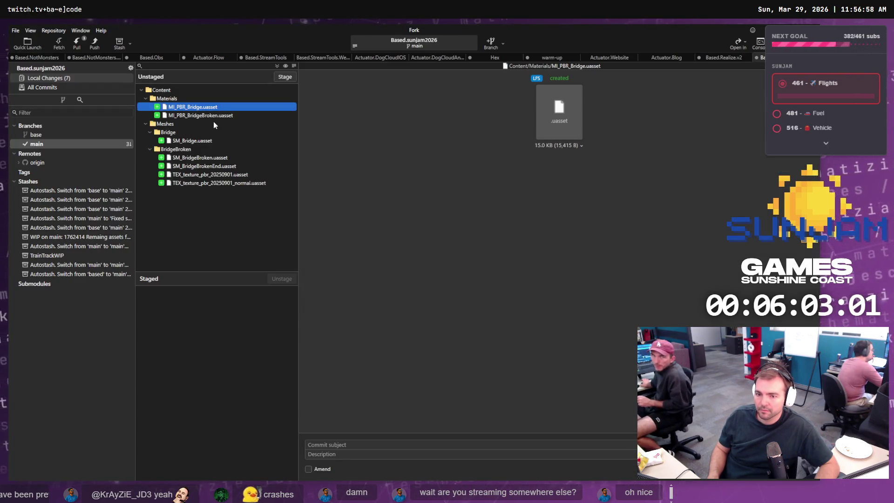
Step: Stage all seven bridge files under the commit subject 'Added bridge assets.' and view base history
left_click(203, 184, "shift")
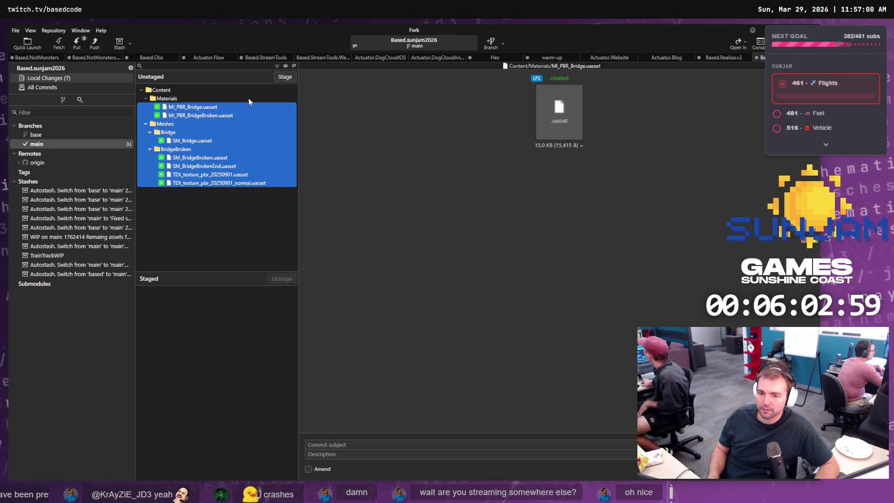
left_click(283, 81)
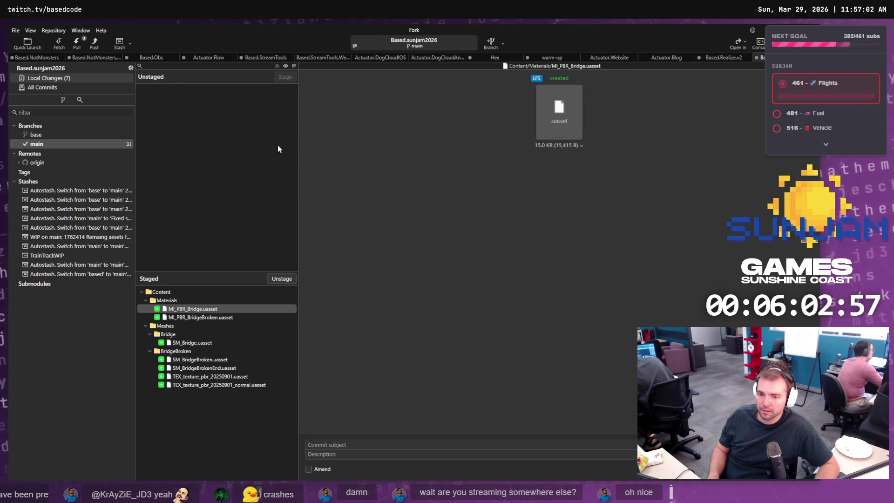
left_click(362, 445)
type("Adde")
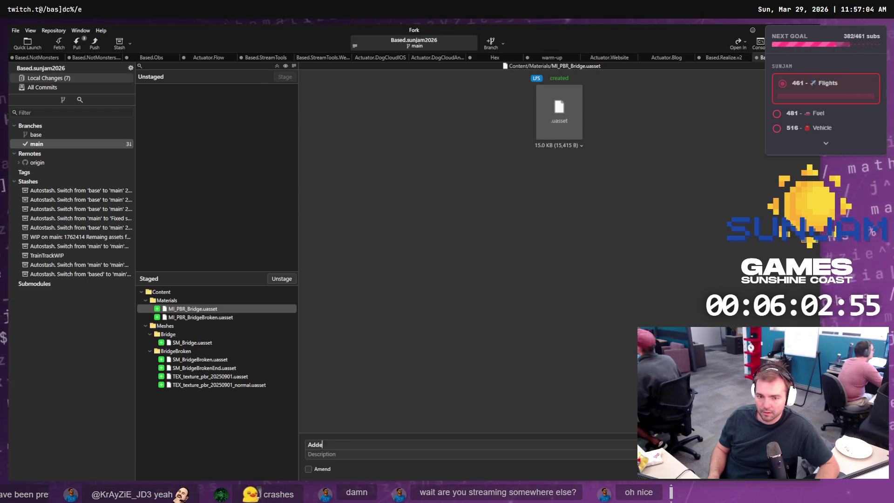
type("d bridge assets.")
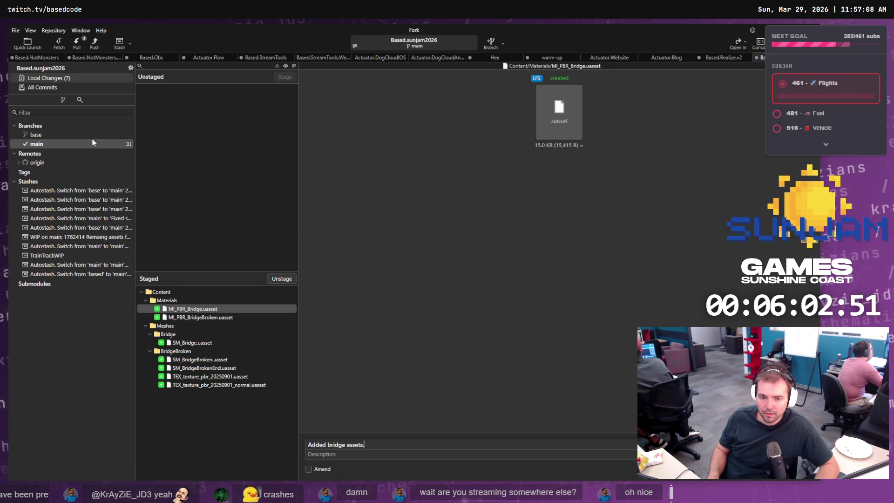
left_click(51, 137)
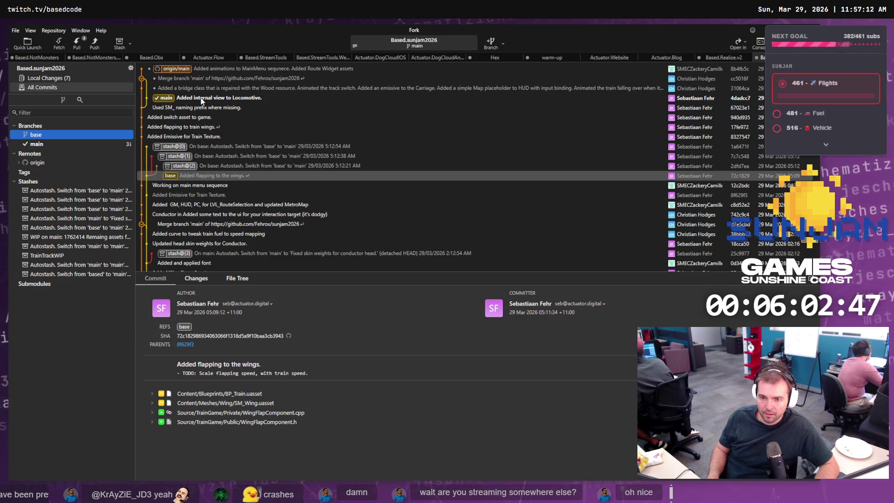
Step: Create and check out a base_ branch, delete local main, and commit the staged bridge assets
right_click(201, 100)
left_click(246, 113)
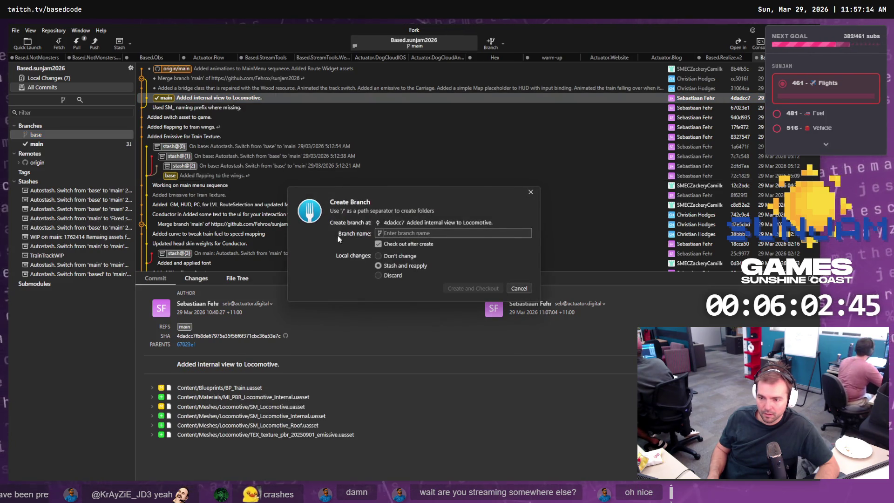
type("base_")
key("Return")
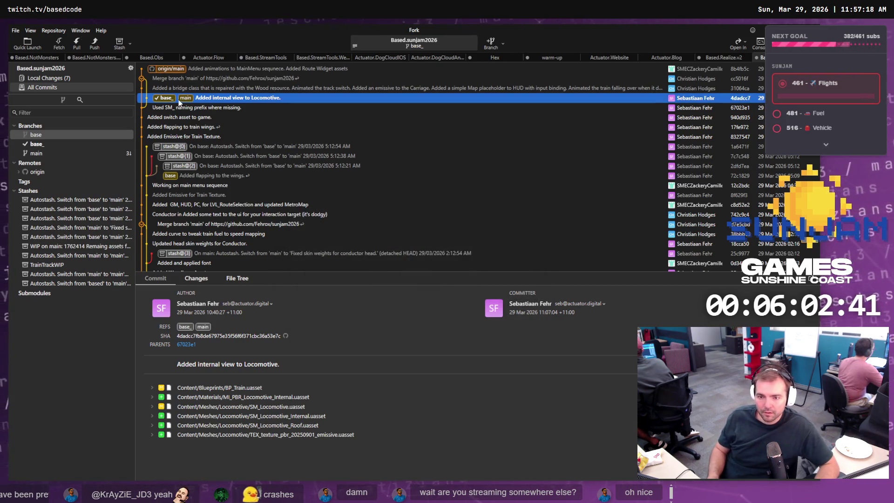
right_click(36, 156)
left_click(60, 274)
left_click(489, 268)
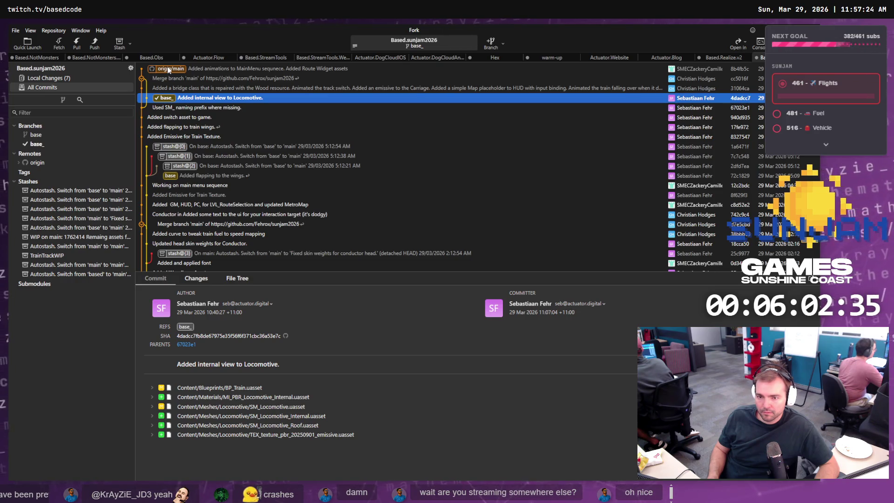
left_click(47, 78)
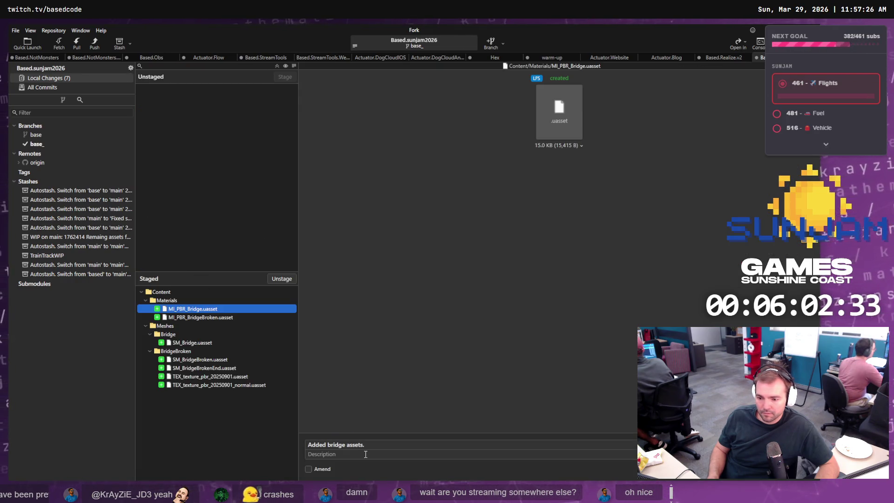
key("ctrl+Return")
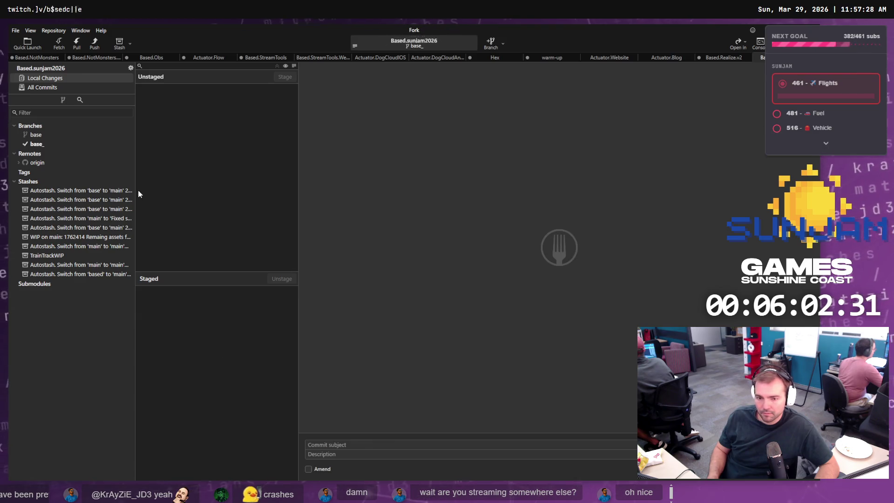
left_click(47, 87)
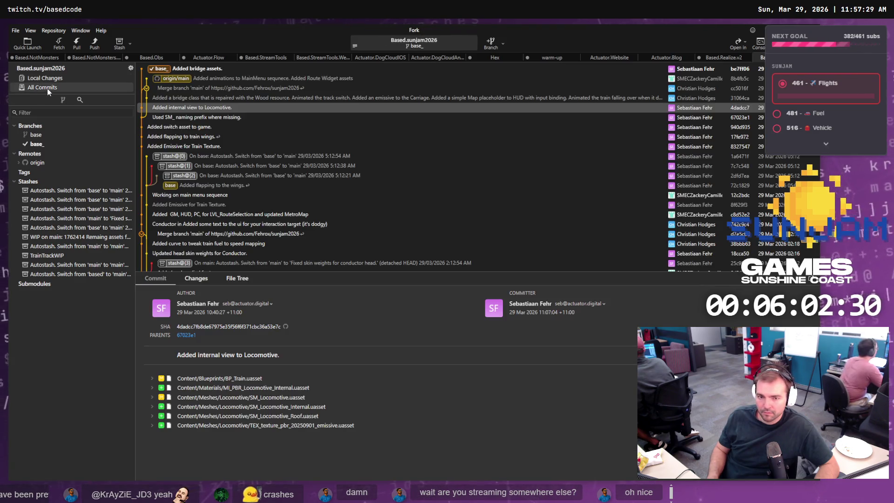
Step: Check out origin/main locally and cherry-pick the 'Added bridge assets.' commit onto it
double_click(169, 79)
key("Return")
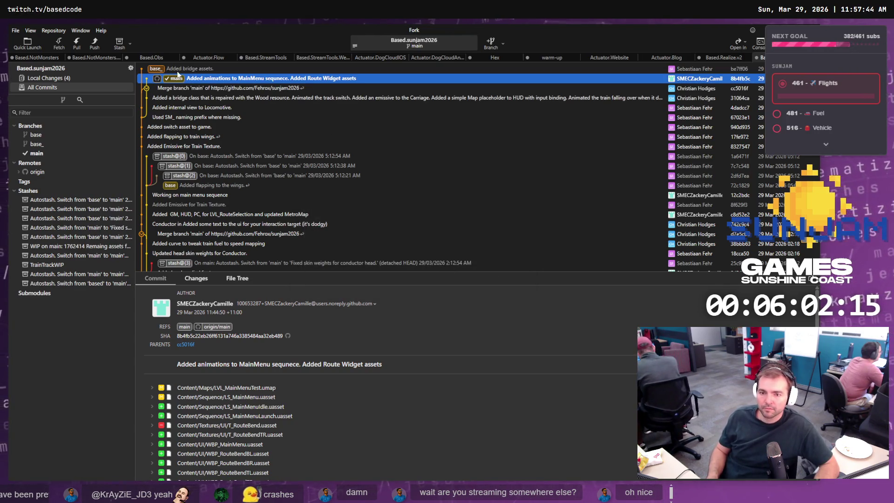
right_click(208, 69)
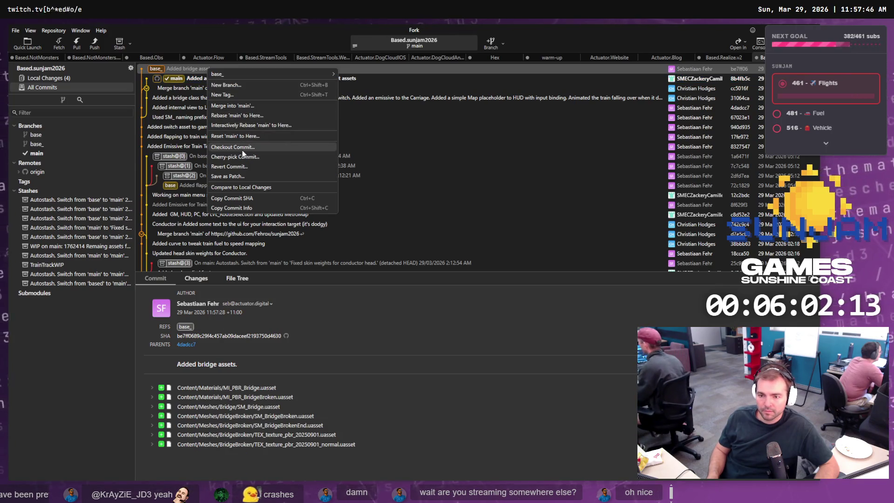
left_click(237, 157)
left_click(485, 274)
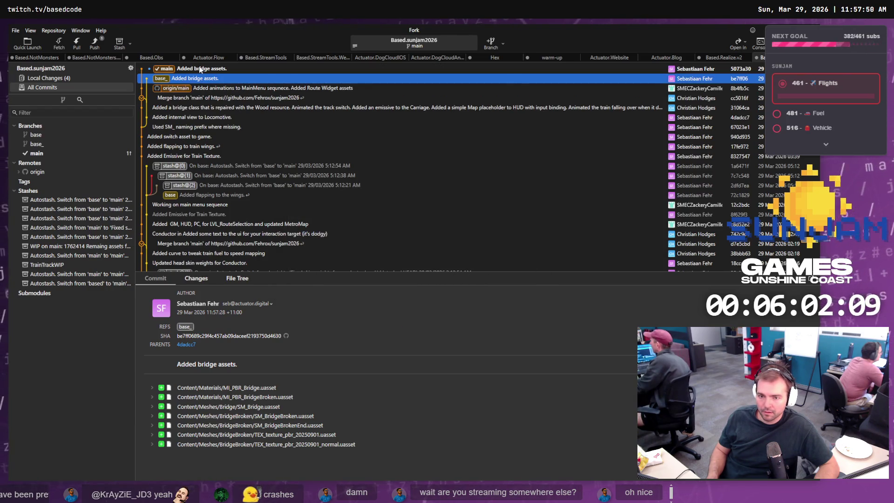
left_click(200, 68)
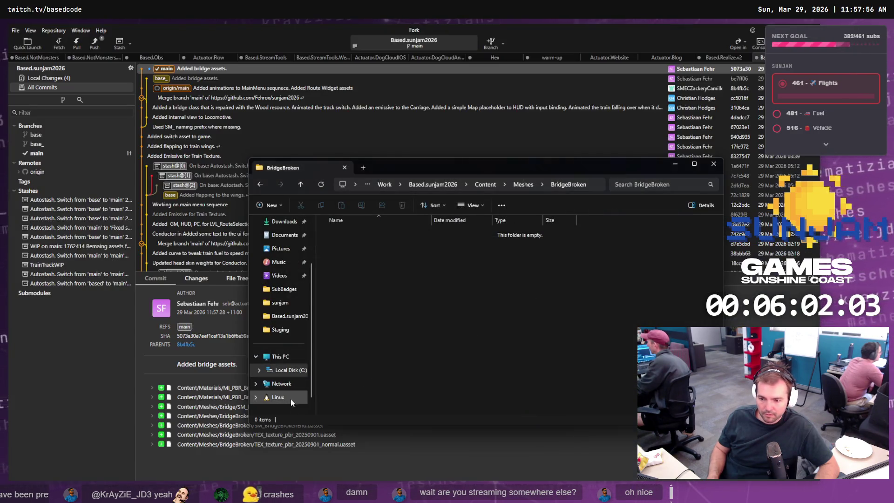
Step: Launch TrainGame.uproject from the Recent list under File Explorer's Home
scroll(278, 308, "up", 3)
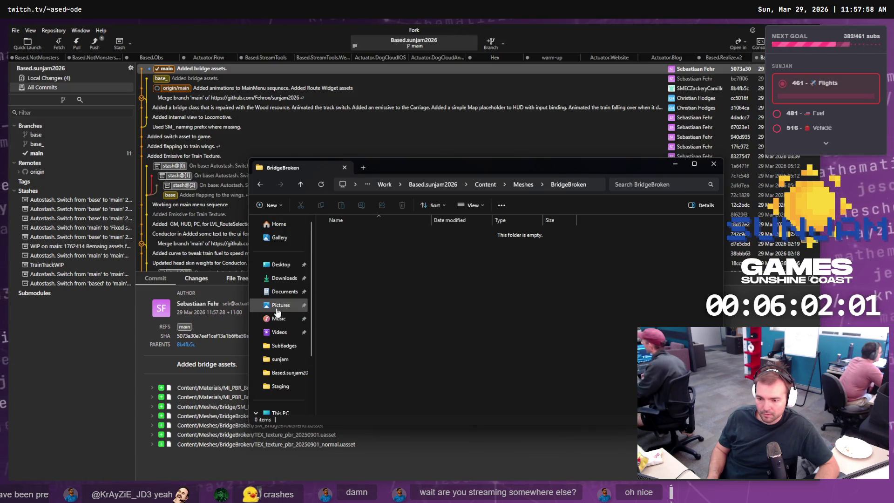
left_click(274, 224)
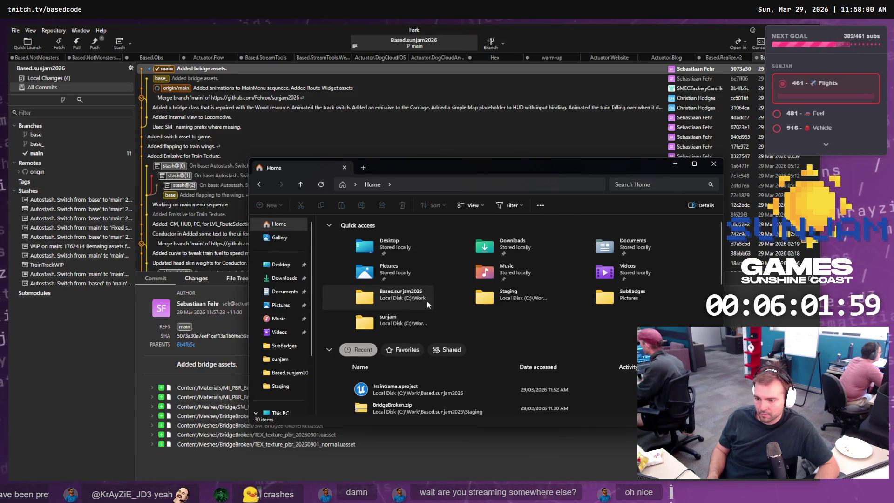
double_click(389, 387)
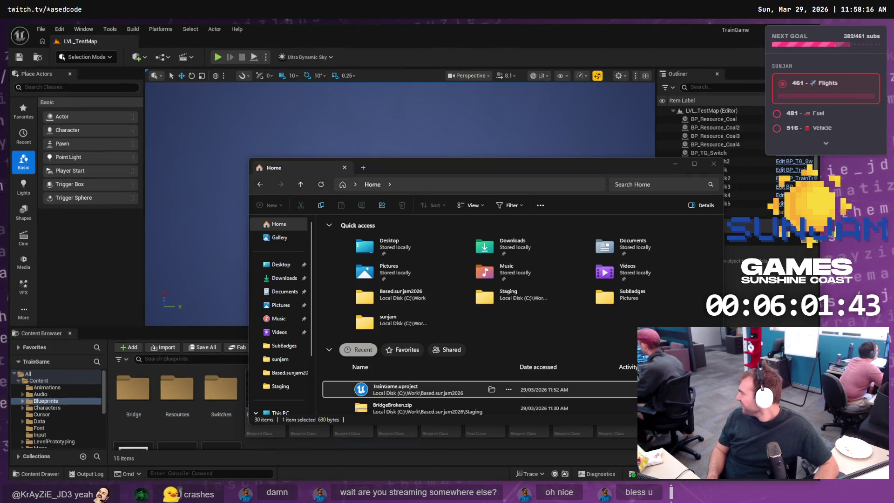
Step: Try opening BP_Bridge in Blueprints/Bridge, dismiss the invalid parent class error, and go to Rider
left_click(333, 471)
mouse_move(335, 430)
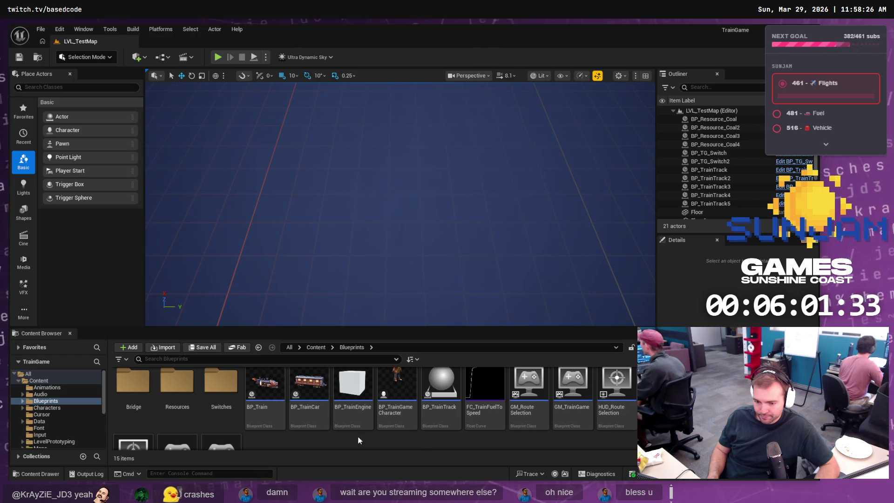
double_click(133, 385)
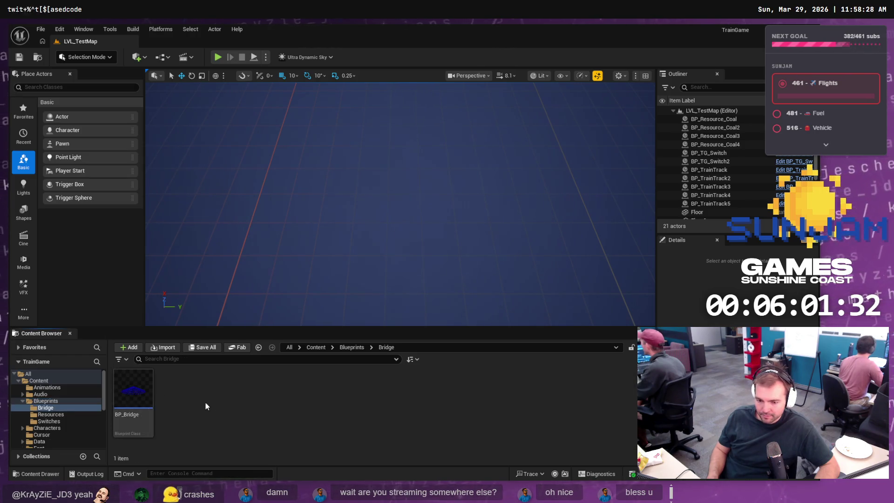
double_click(133, 385)
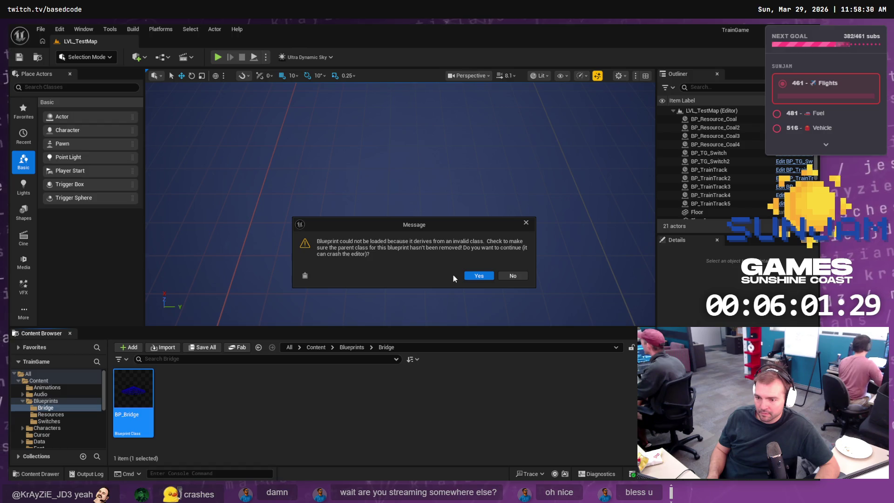
left_click(526, 222)
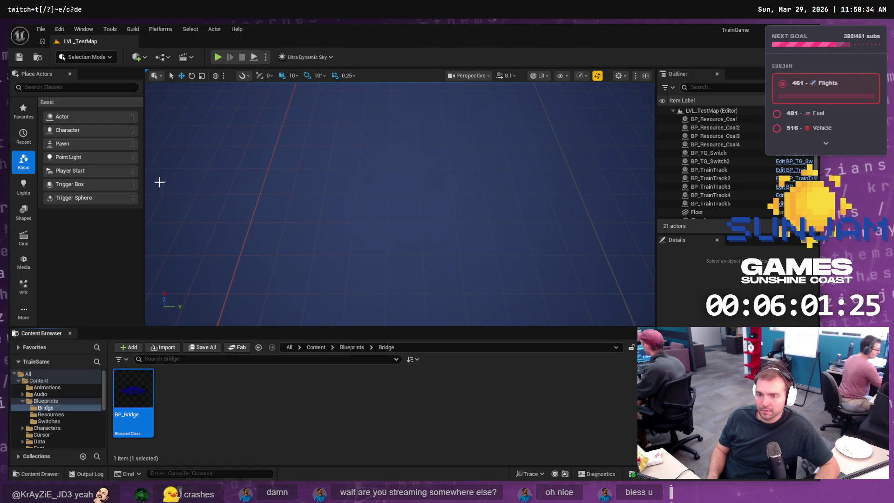
key("alt+Tab")
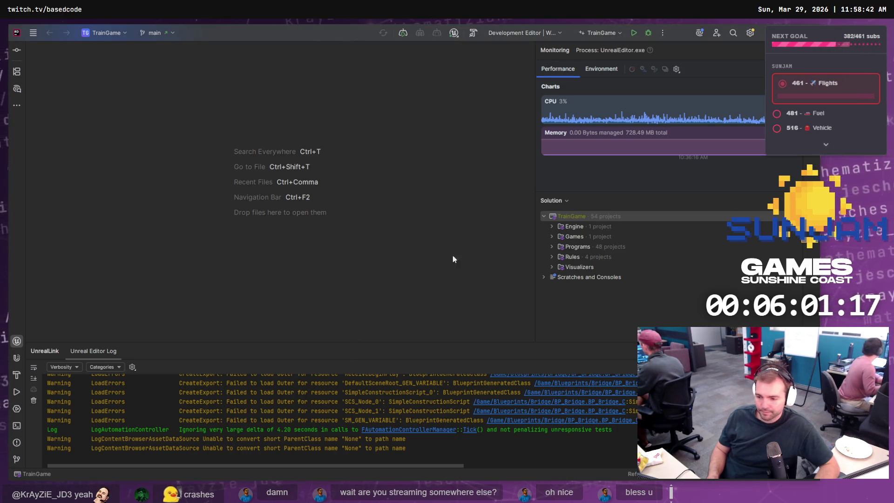
Step: Build and reload the game code, then run a Live Coding compile
left_click(471, 34)
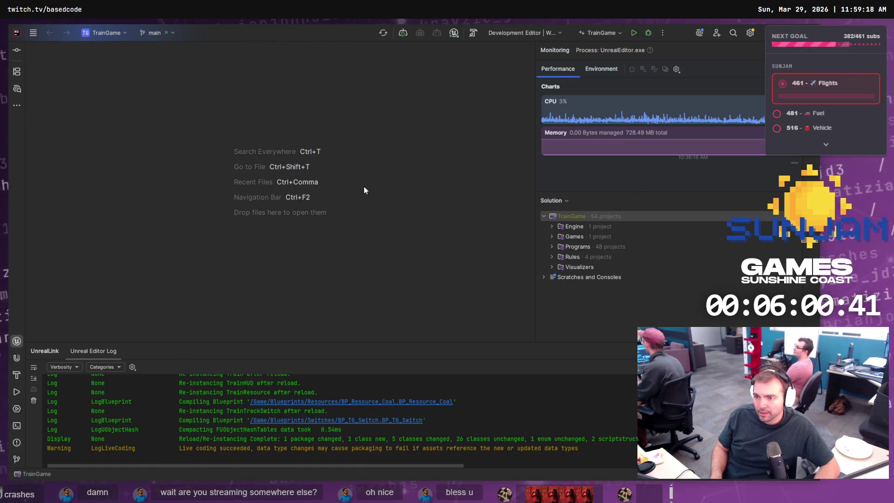
left_click(454, 33)
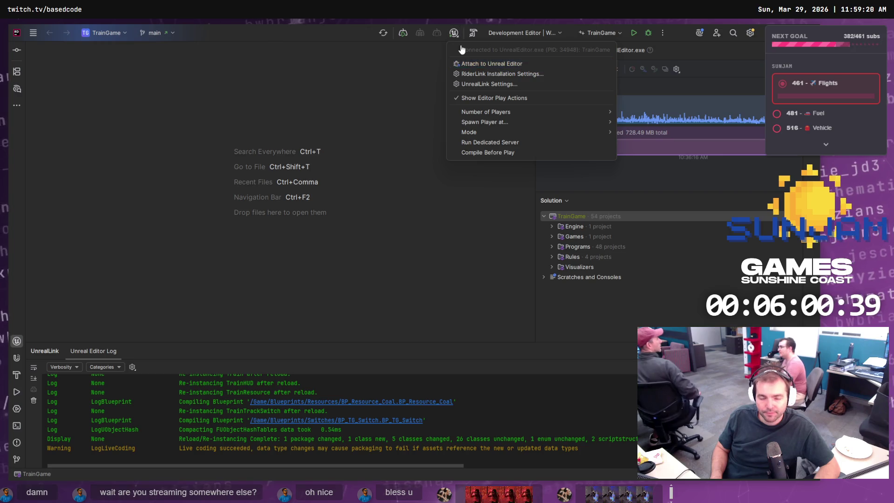
left_click(474, 34)
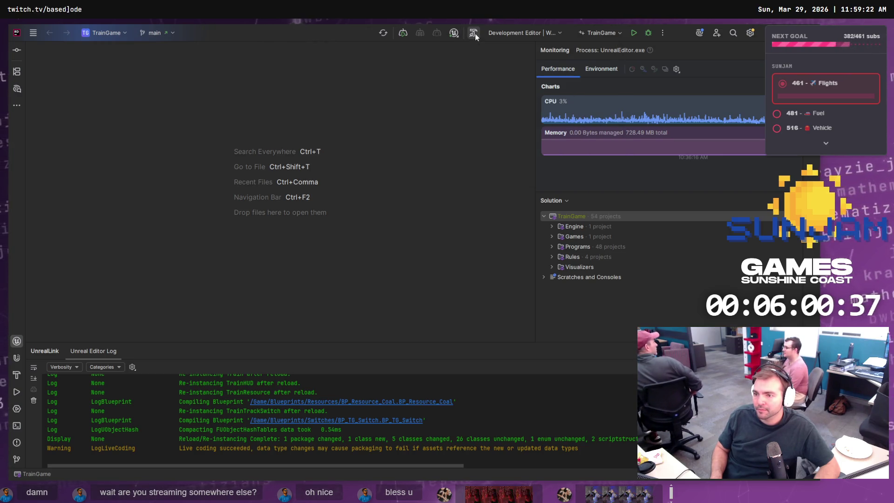
left_click(475, 34)
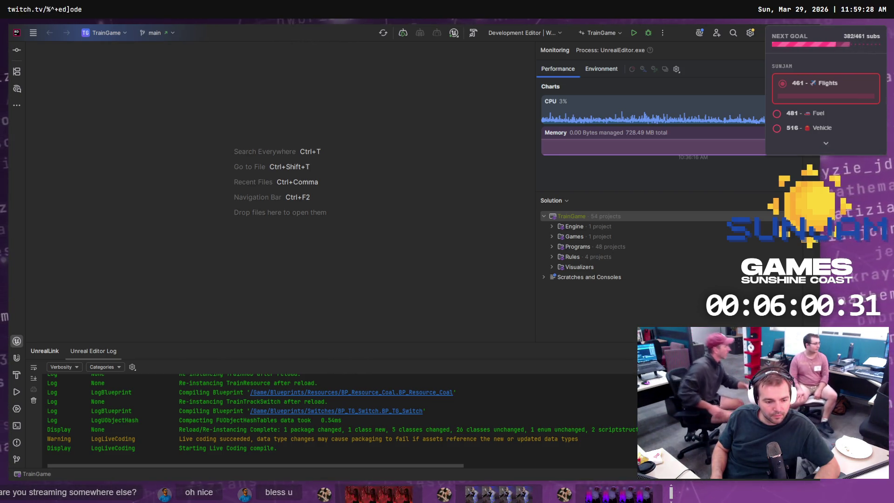
Step: Retry opening BP_Bridge in Unreal and decline loading the broken Blueprint
key("alt+Tab")
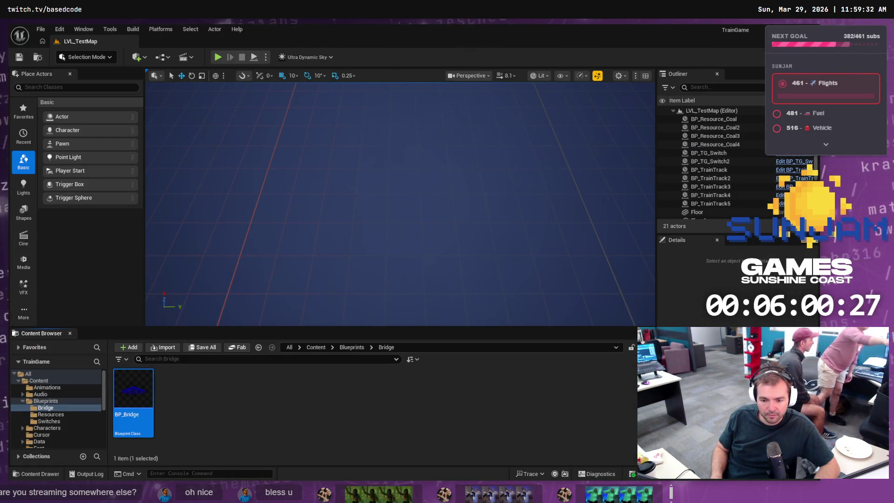
double_click(152, 415)
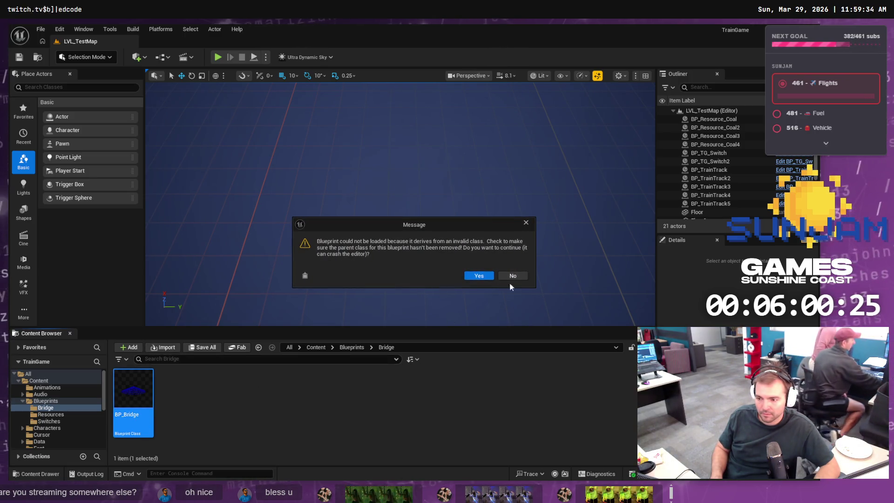
left_click(513, 276)
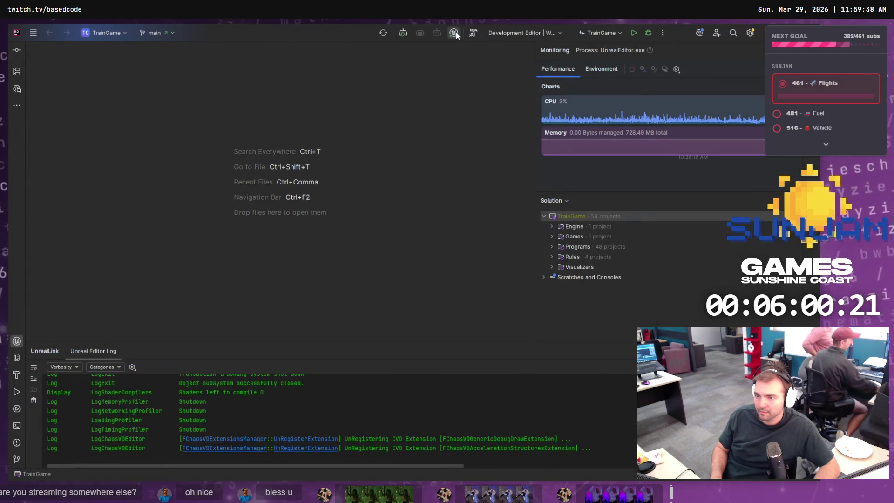
Step: Check Rider's Unreal connection, then build and launch UnrealEditor with TrainGame.uproject
left_click(456, 32)
left_click(429, 69)
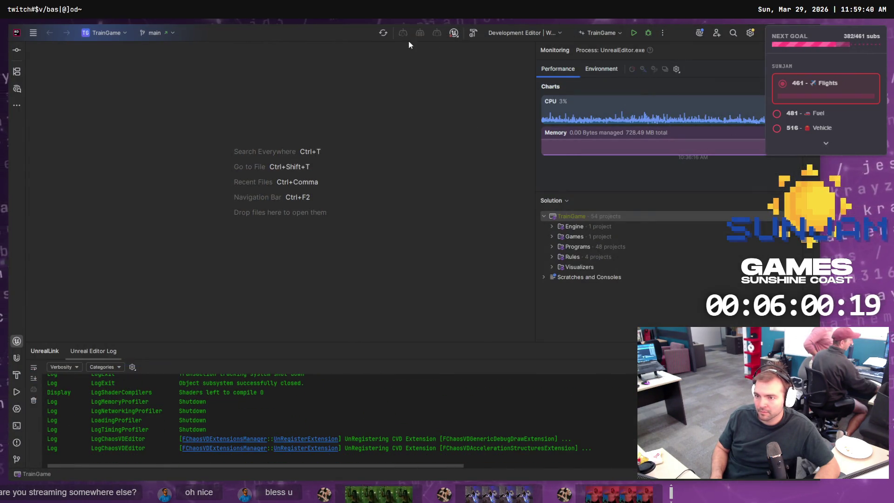
left_click(637, 33)
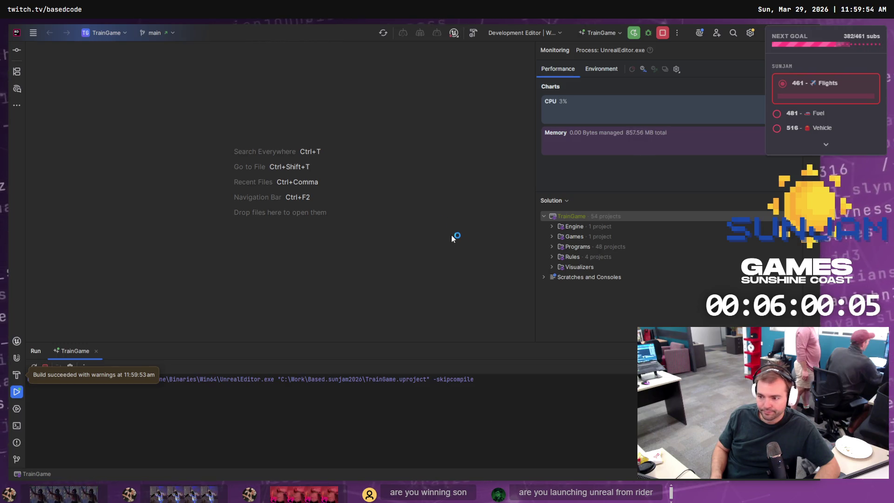
mouse_move(411, 255)
left_mouse_down()
mouse_move(398, 247)
mouse_move(297, 373)
mouse_move(388, 209)
left_mouse_up()
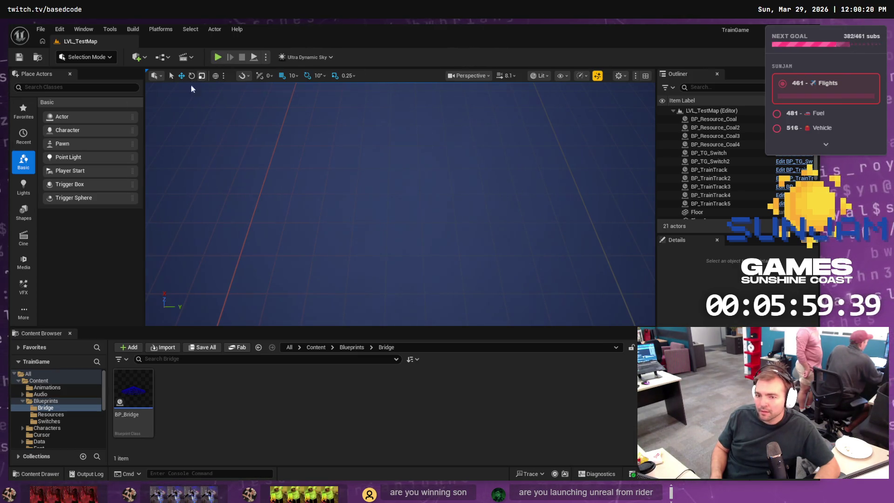
Step: Open BP_Bridge full-screen and browse the Content Drawer to Meshes/Bridge, showing SM_Bridge
double_click(133, 388)
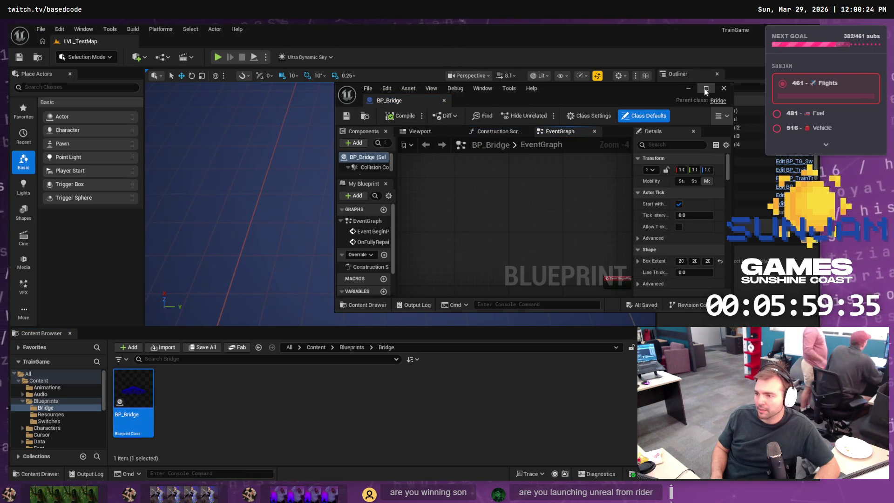
left_click(706, 88)
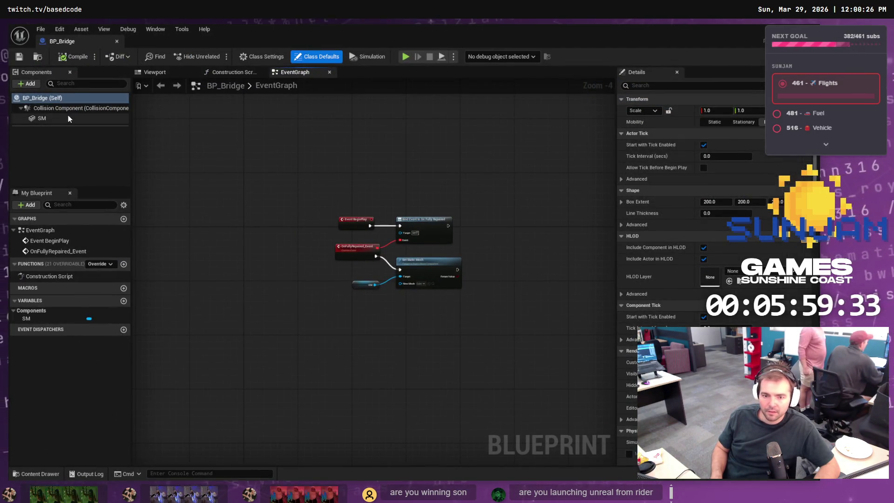
left_click(53, 473)
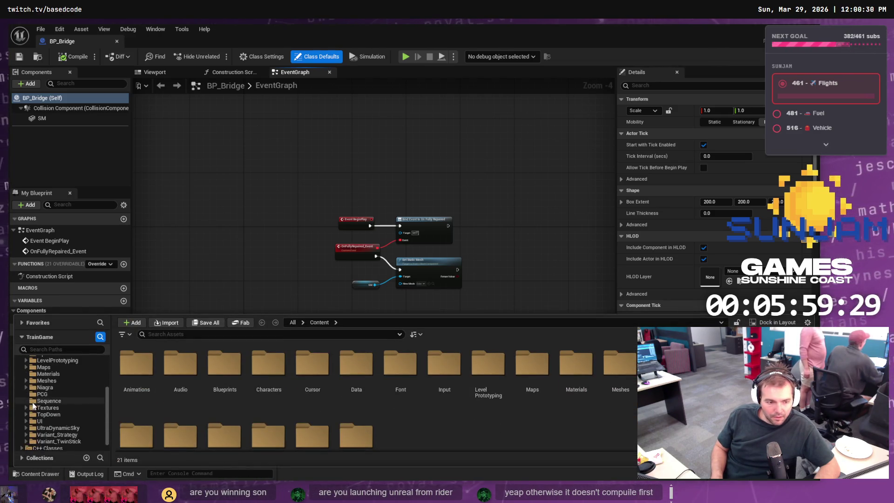
scroll(37, 402, "down", 3)
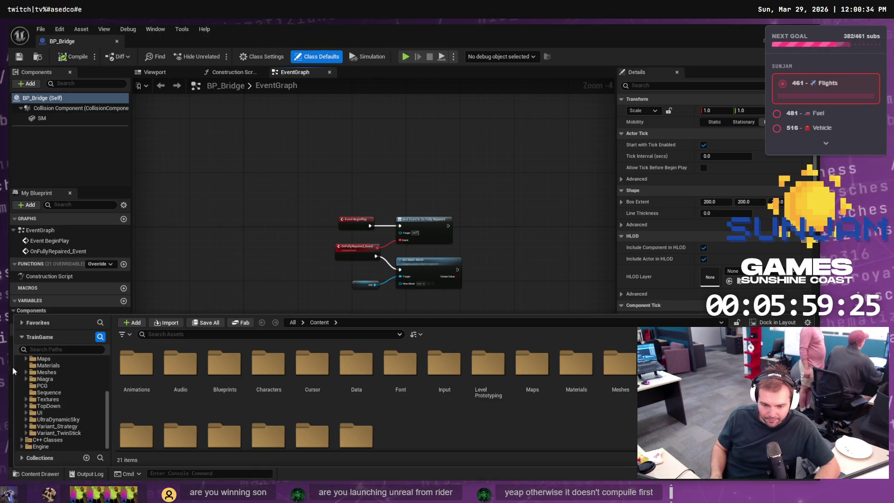
scroll(47, 402, "up", 2)
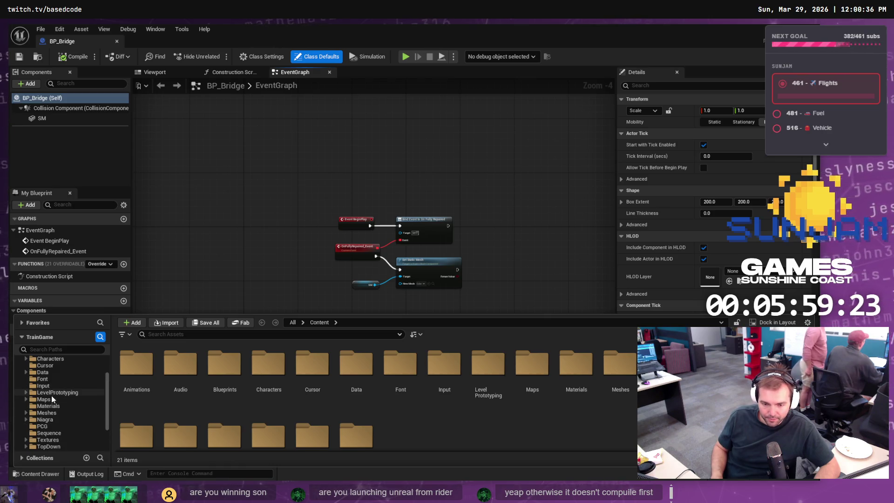
left_click(26, 412)
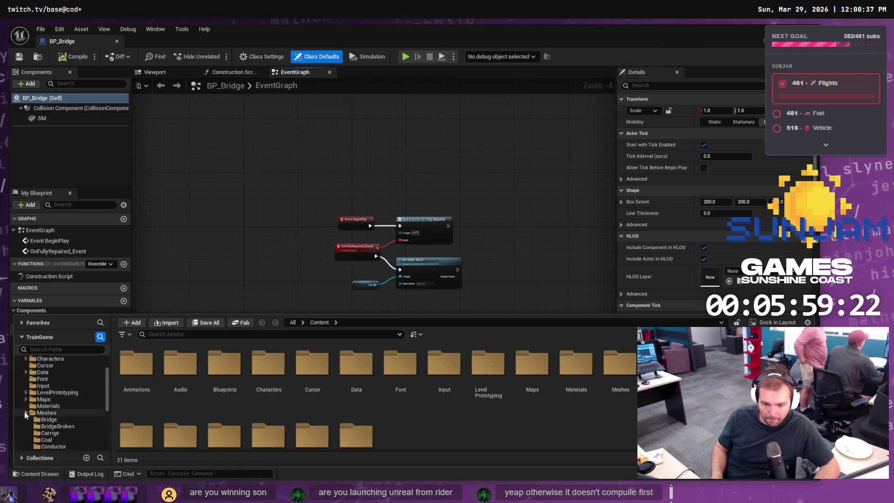
left_click(61, 426)
left_click(60, 420)
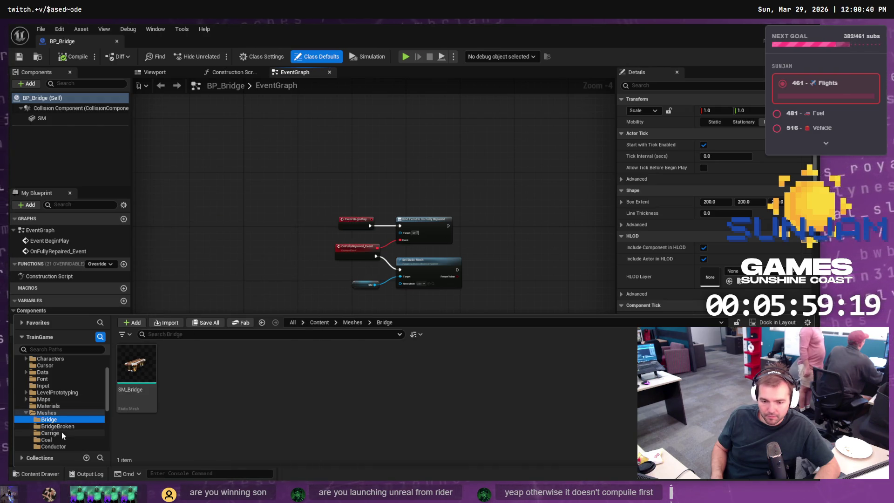